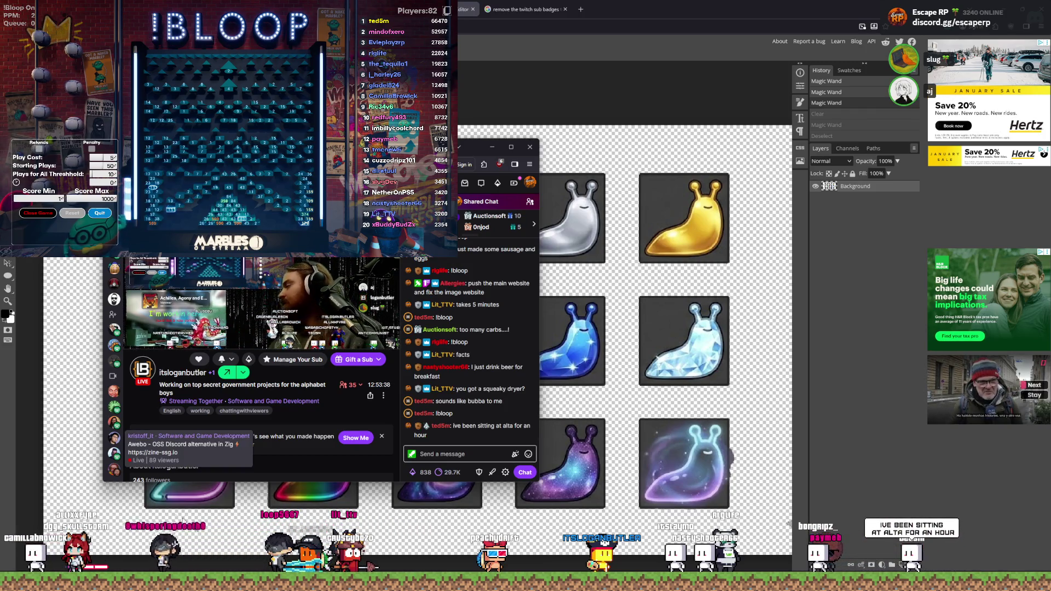
Step: Switch from the Twitch chat popout to the GitHub Desktop window
key("alt+Tab")
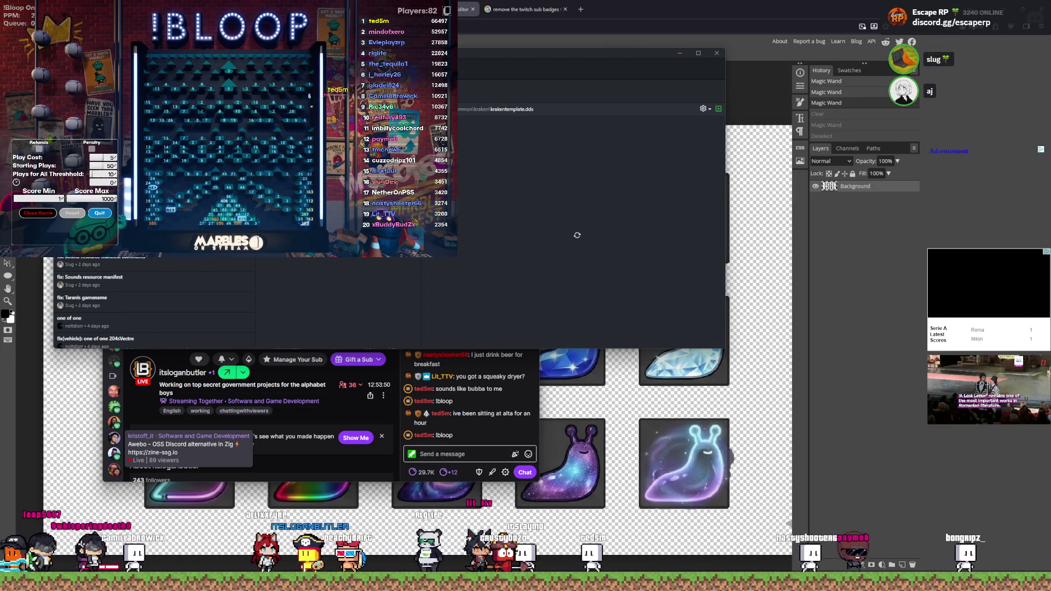
Step: Review the fxmanifest.lua, krakentemplate.dds and gresleyhell.ytd diffs, then minimize GitHub Desktop
key("Down")
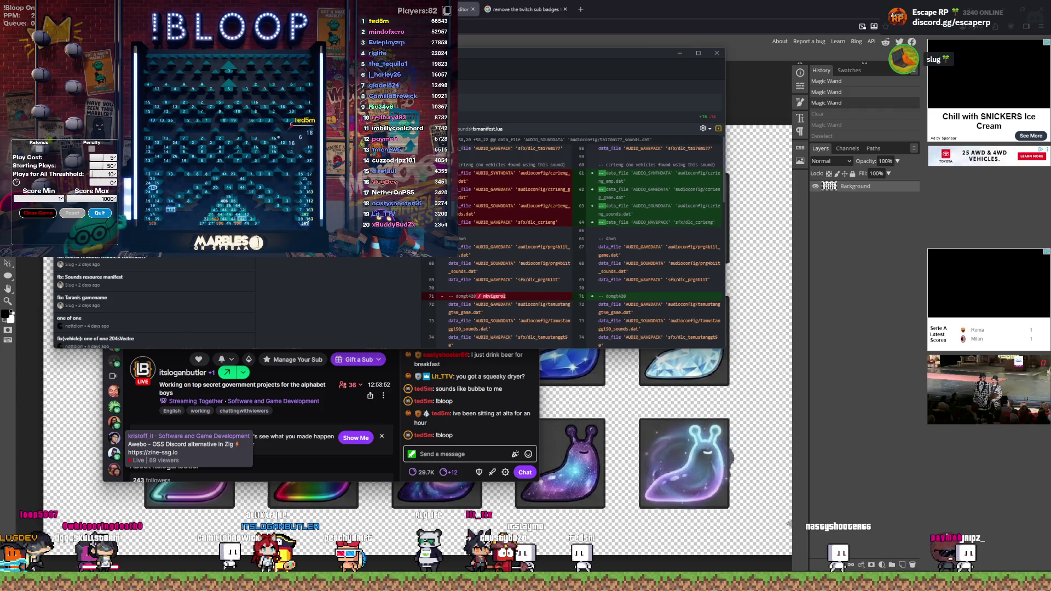
key("Down")
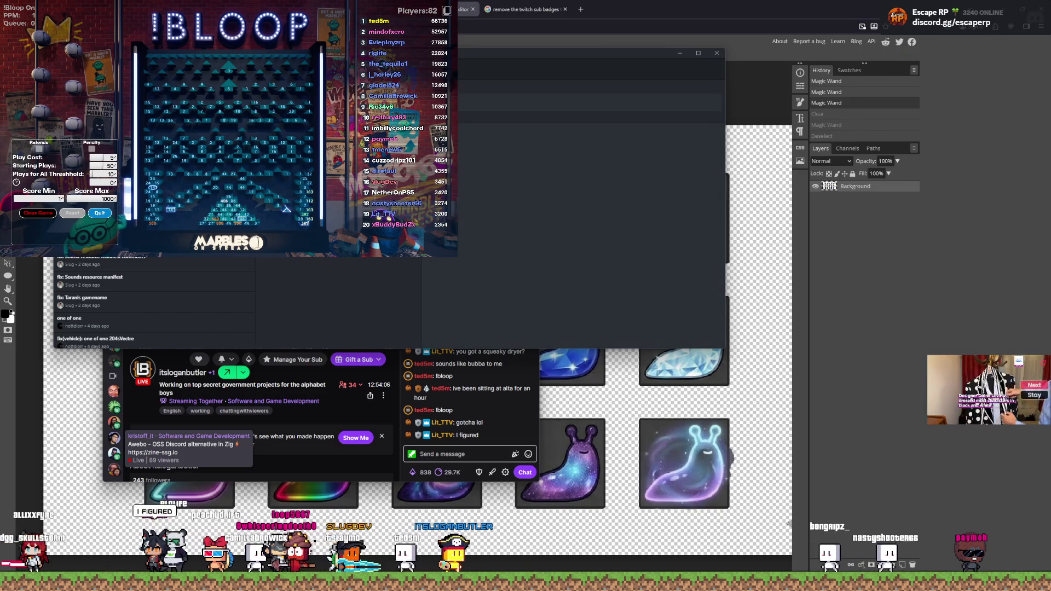
key("Down")
key("Down")
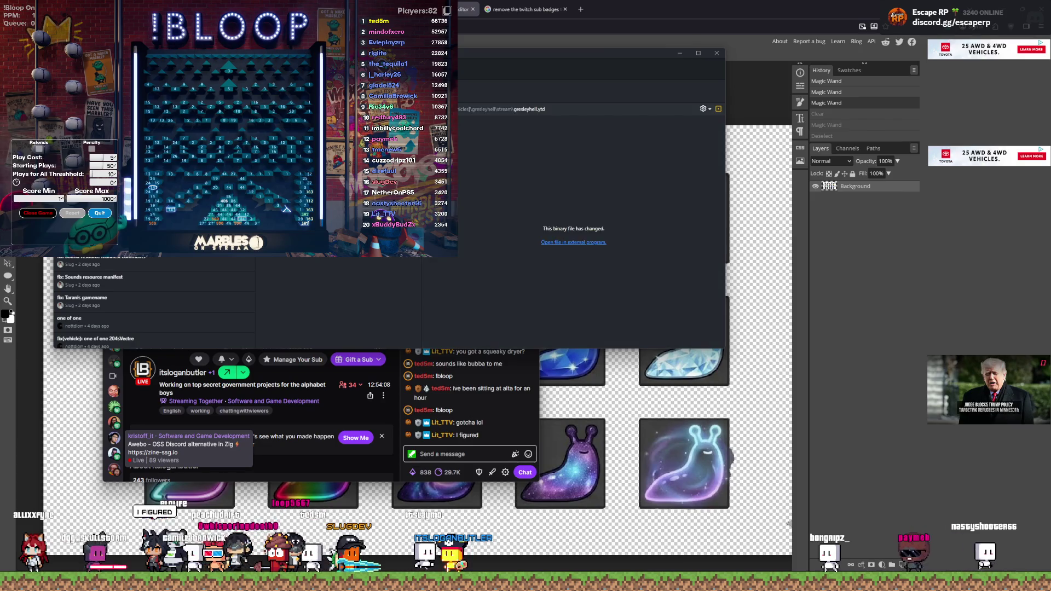
left_click(678, 54)
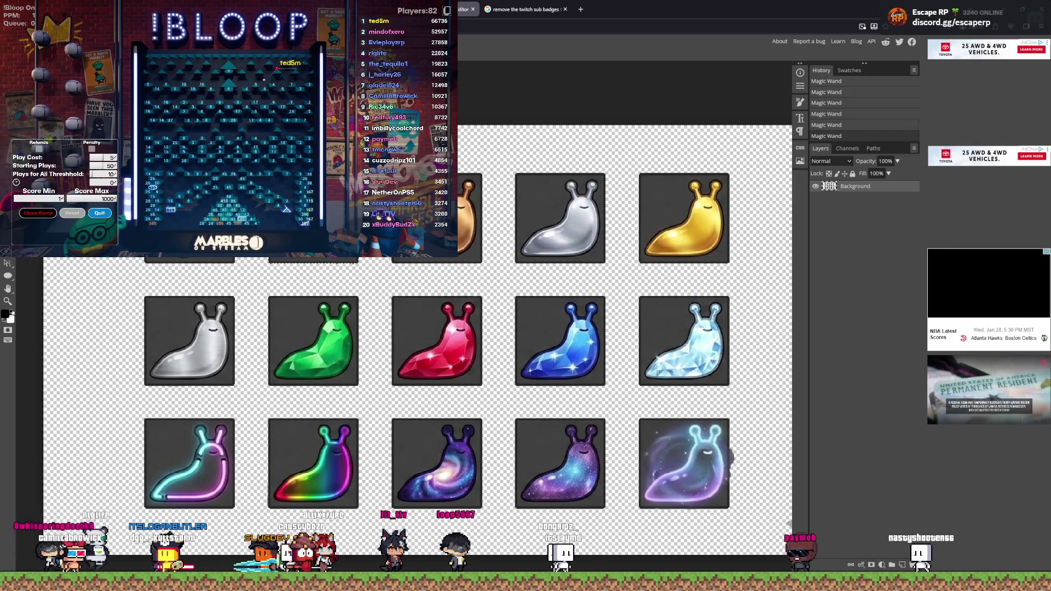
Step: Try select-all, Magic Wand, guides and a rectangle selection around the badges, then deselect
key("ctrl+d")
left_click(789, 524)
key("ctrl+a")
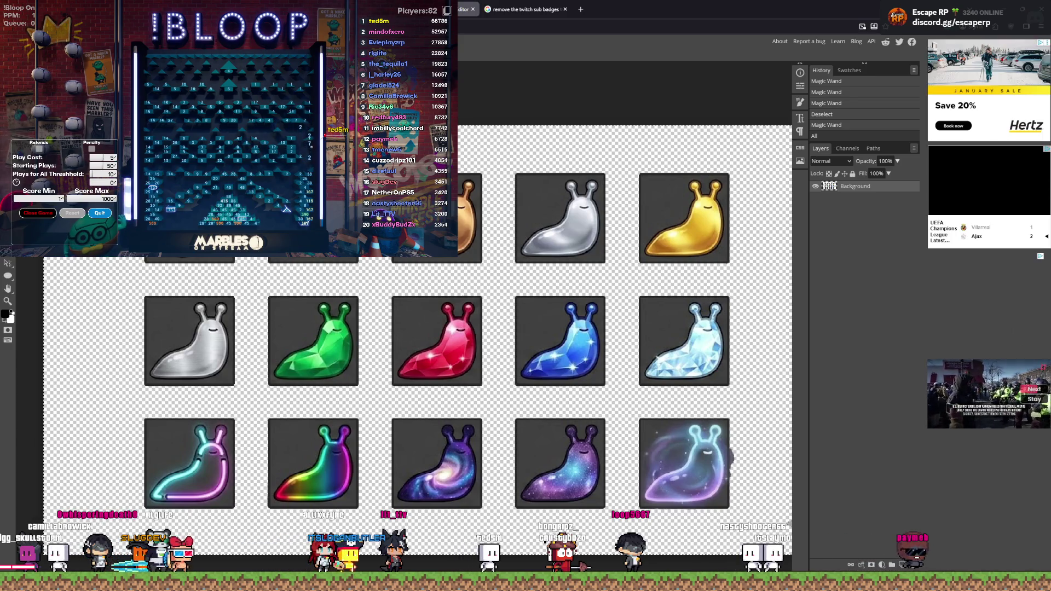
key("ctrl+semicolon")
key("ctrl+semicolon")
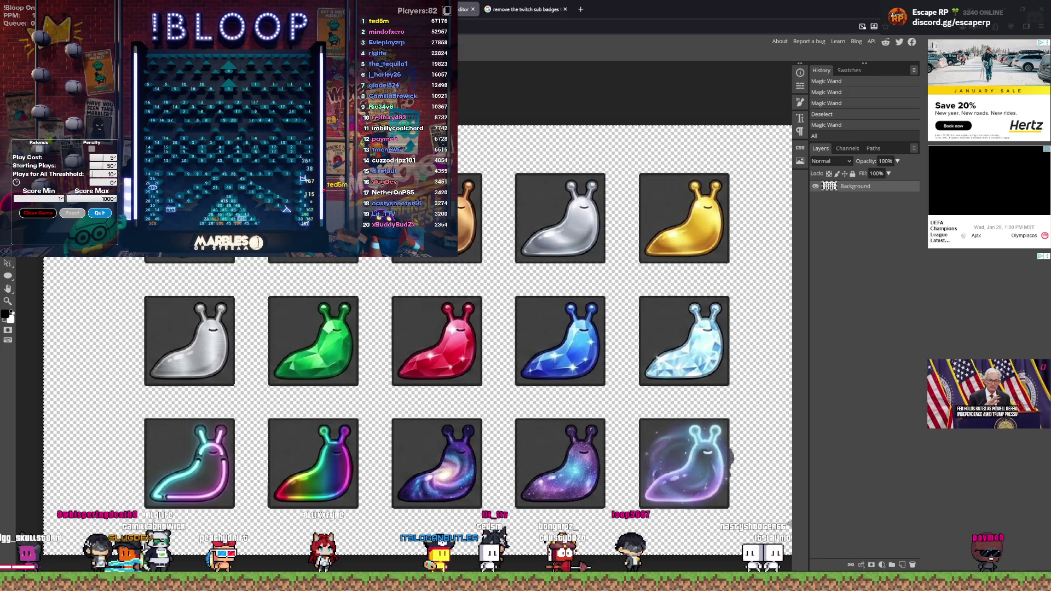
key("ctrl+d")
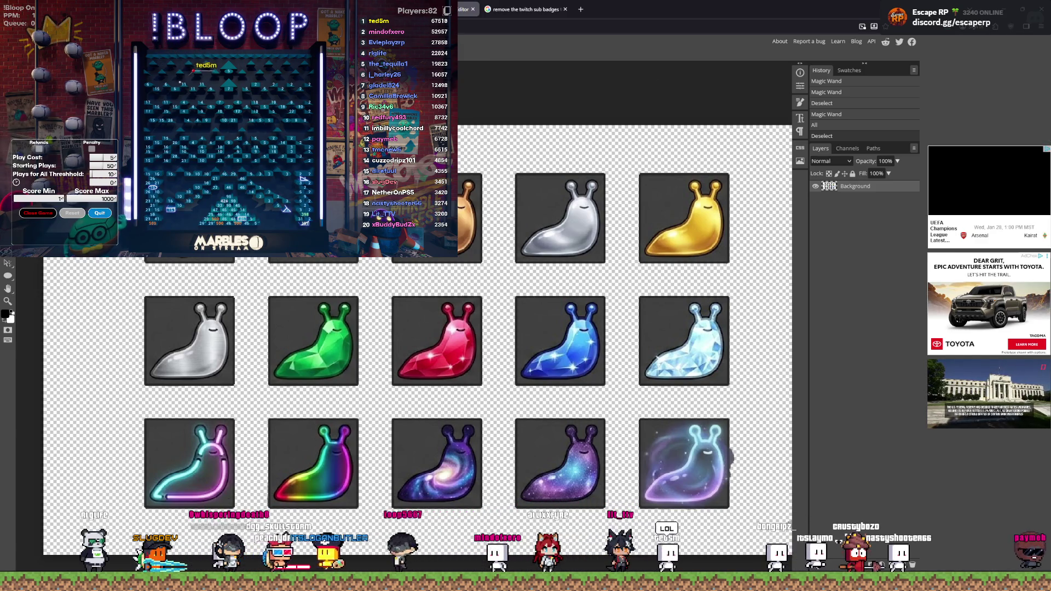
key("ctrl+d")
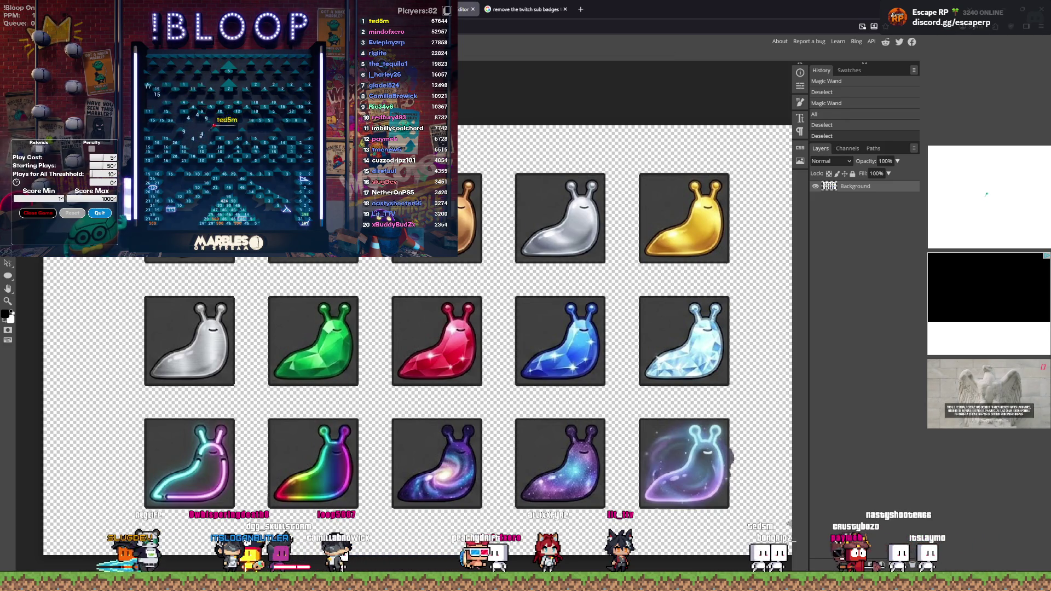
left_click_drag(121, 159, 761, 534)
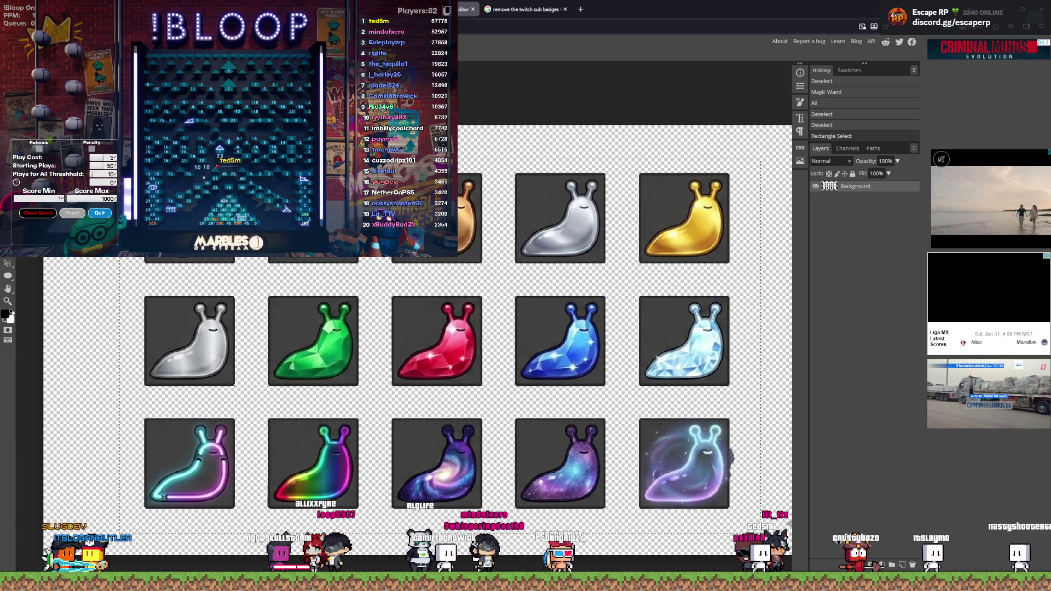
key("ctrl+d")
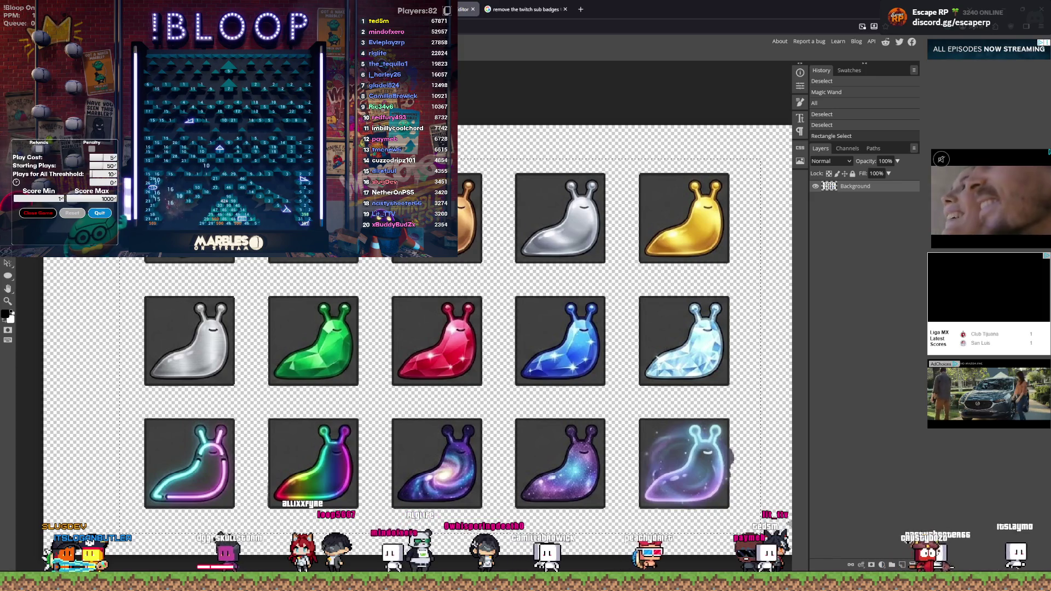
Step: Lasso around the whole badge sheet and attempt an AI fill, dismissing the Premium notice
mouse_move(80, 258)
left_mouse_down()
mouse_move(85, 383)
mouse_move(109, 525)
mouse_move(647, 524)
mouse_move(777, 482)
mouse_move(772, 285)
mouse_move(723, 140)
mouse_move(460, 128)
left_mouse_up()
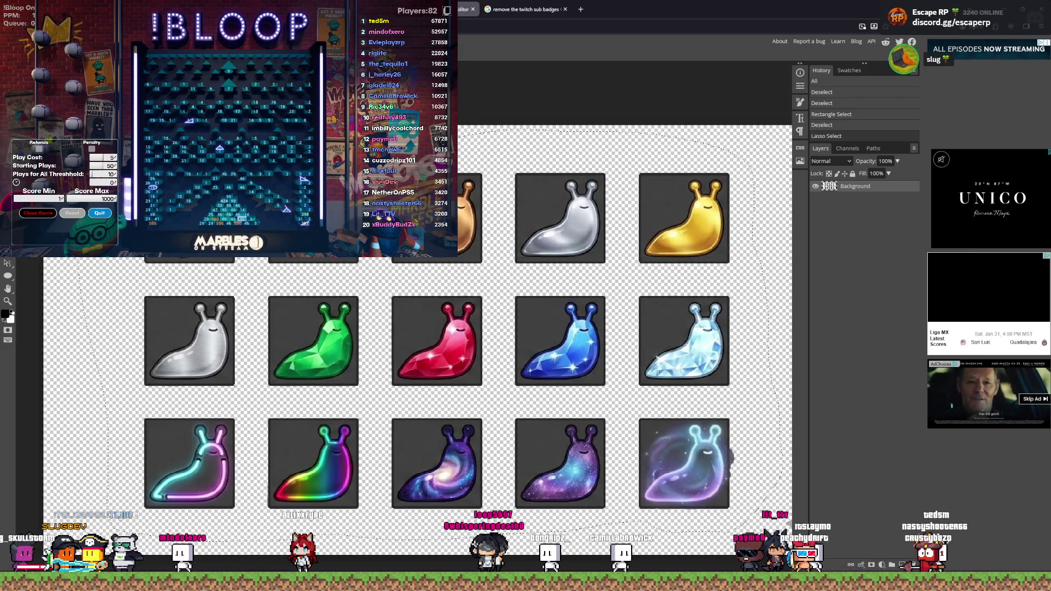
key("Delete")
left_click(549, 322)
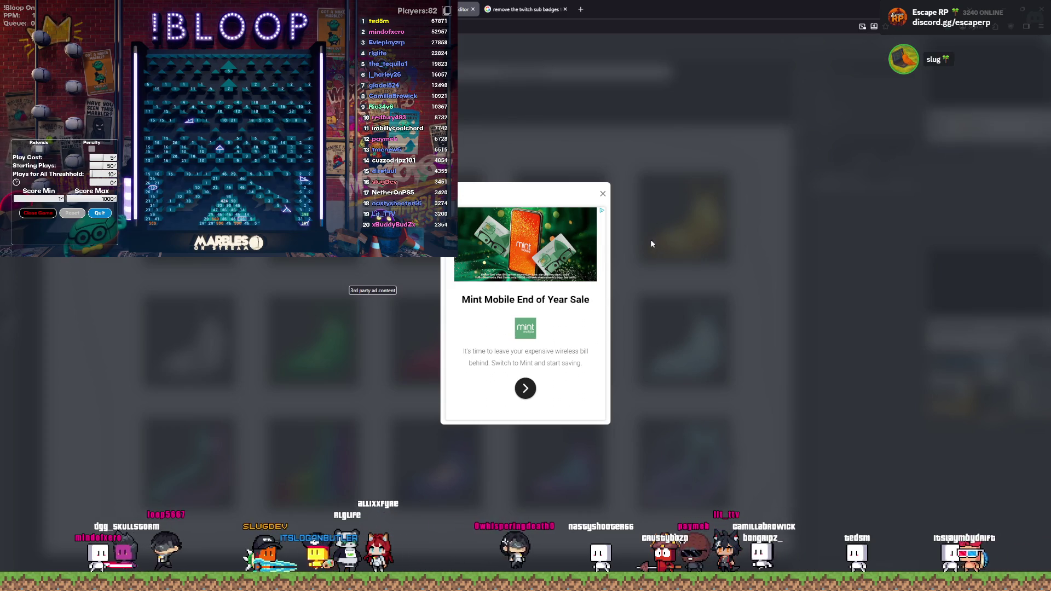
Step: Close the advertisement and undo the empty generated background layer
left_click(604, 196)
left_click(604, 196)
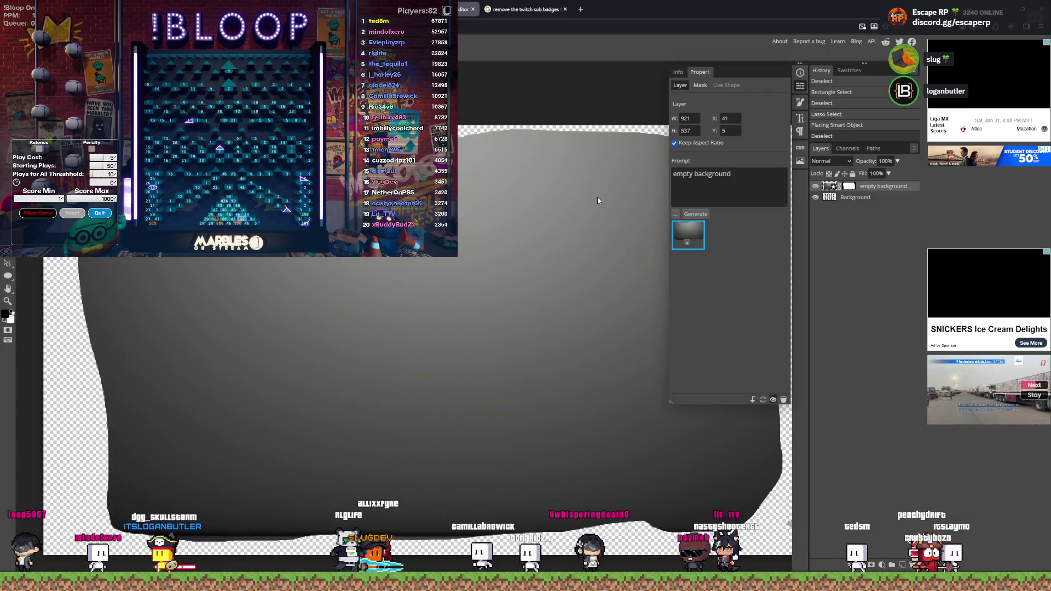
key("ctrl+z")
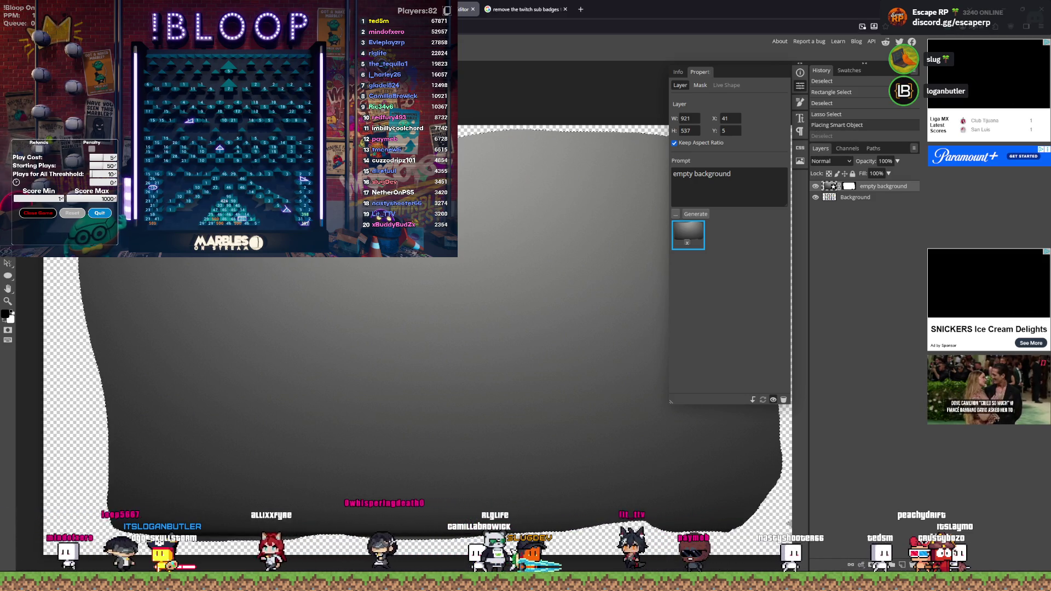
key("ctrl+z")
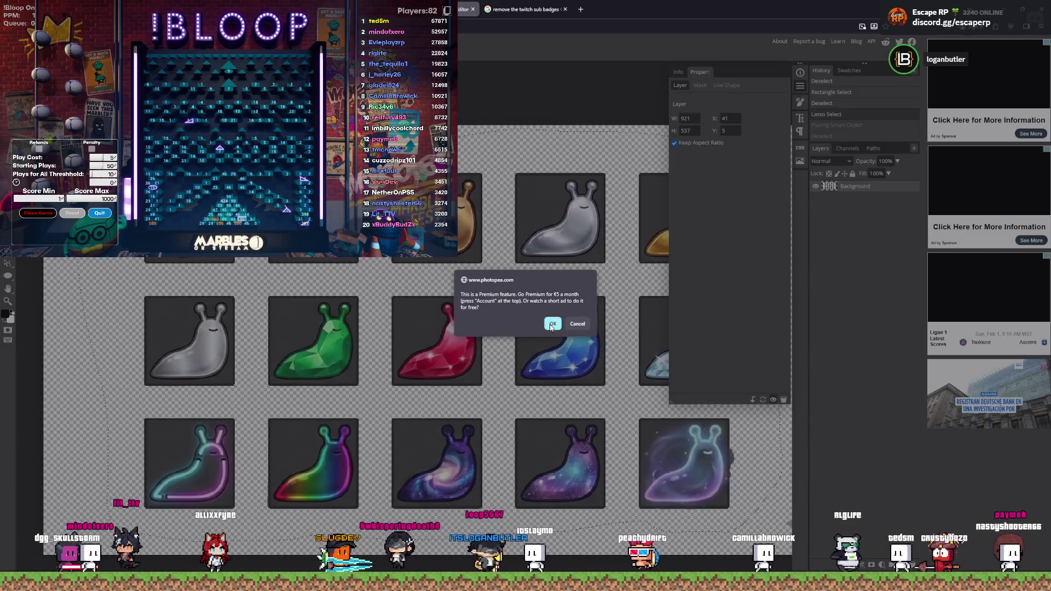
Step: Dismiss the Premium notice and ad, undo the garbled generated layer, and deselect
left_click(552, 325)
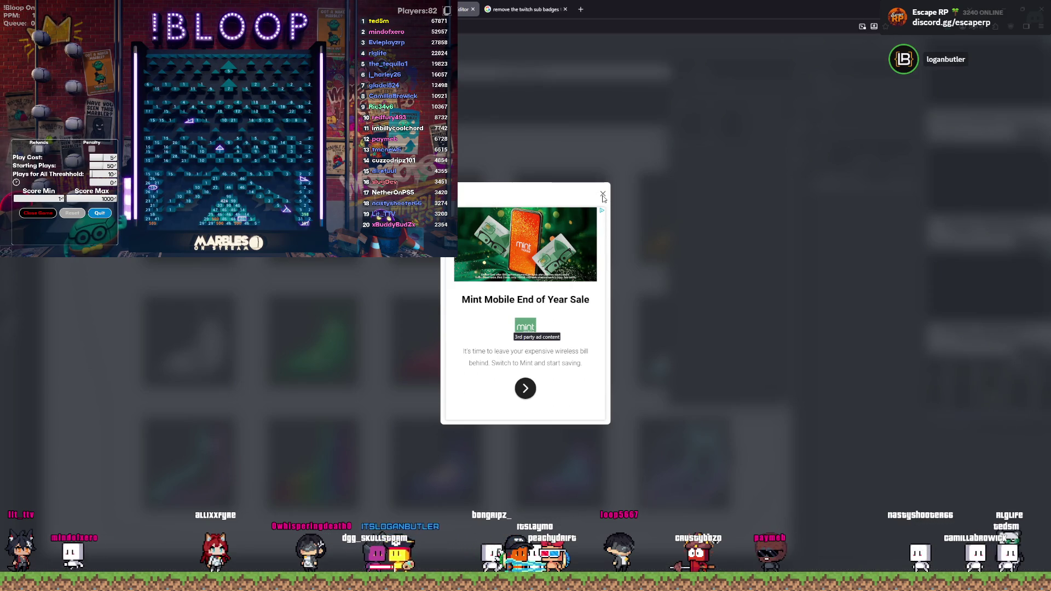
left_click(604, 195)
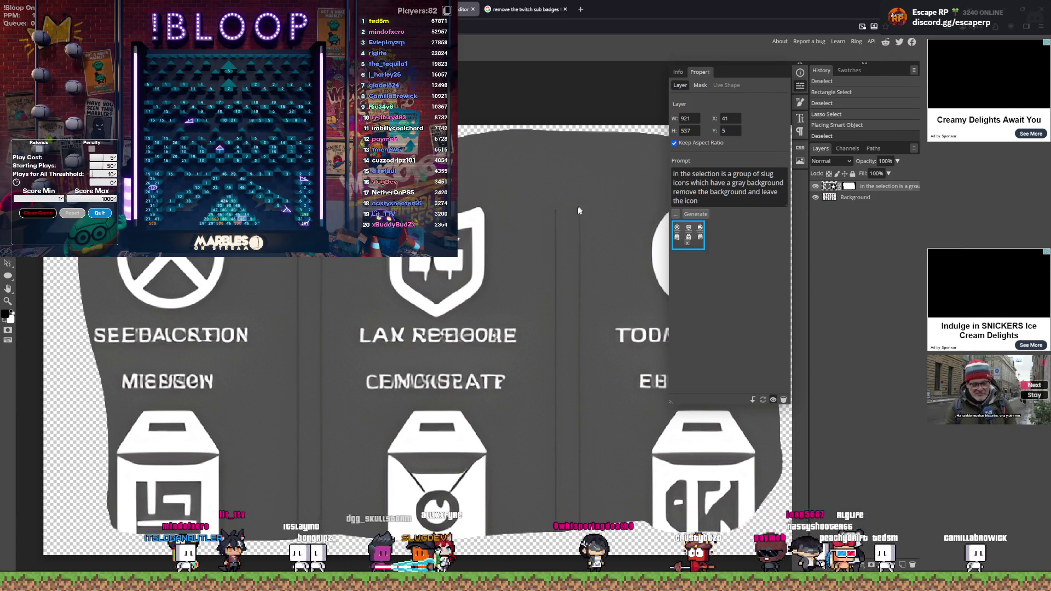
key("ctrl+z")
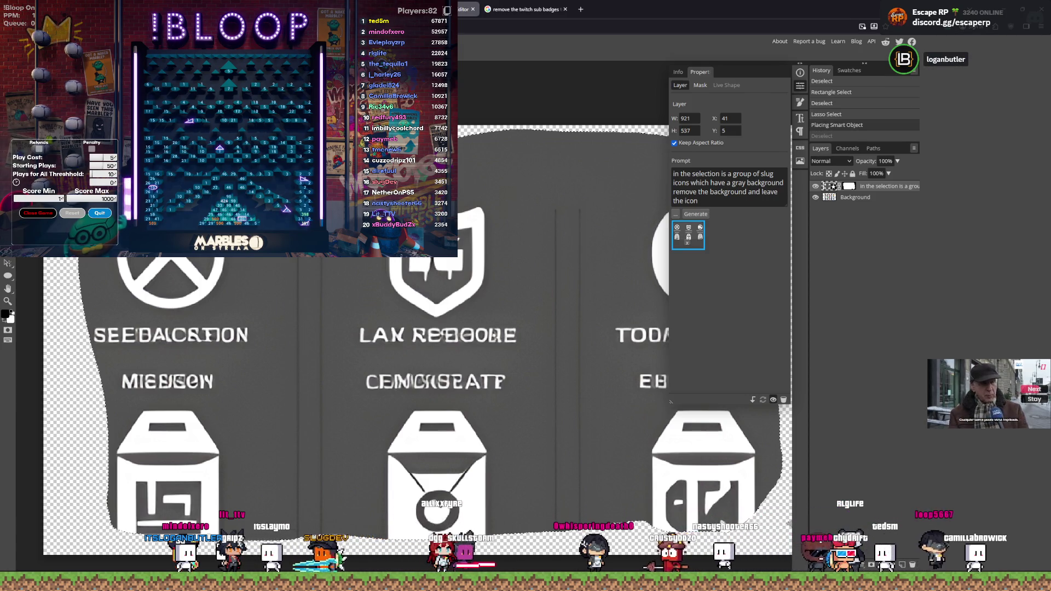
key("ctrl+z")
key("ctrl+d")
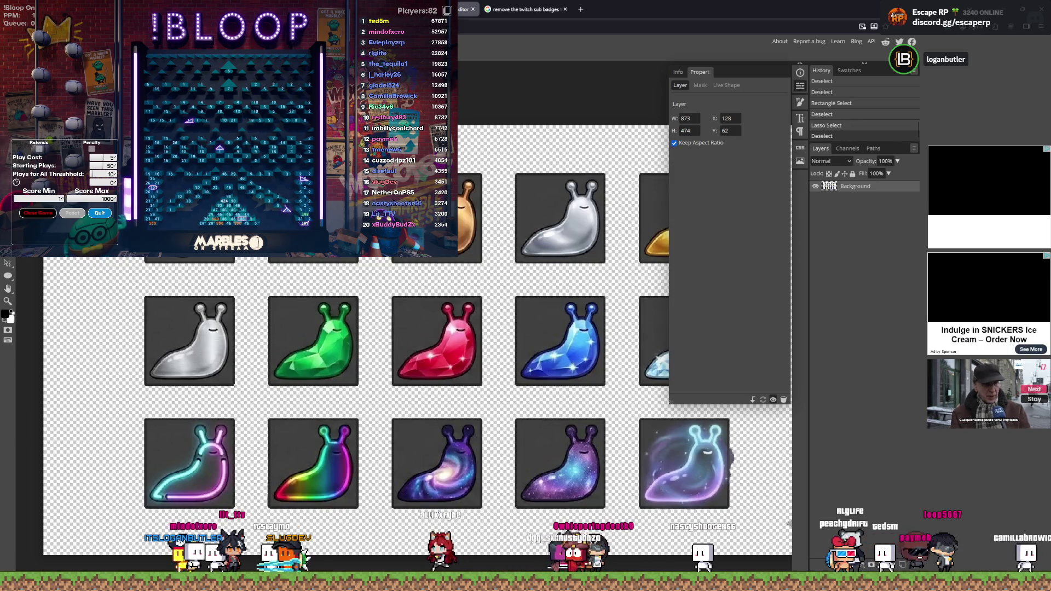
scroll(184, 220, "up", 2)
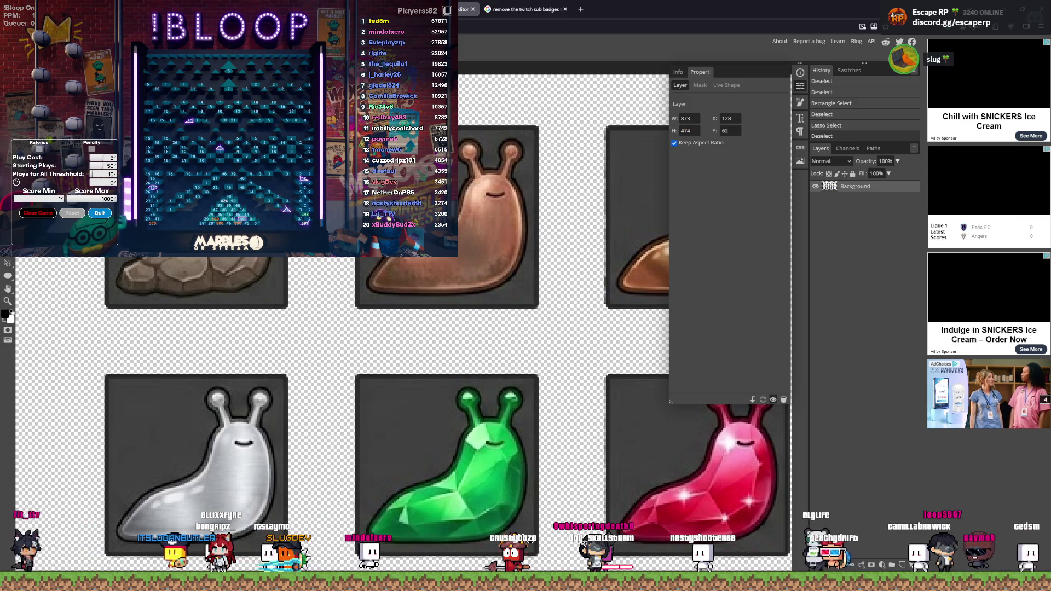
left_click(207, 280)
left_click(323, 339)
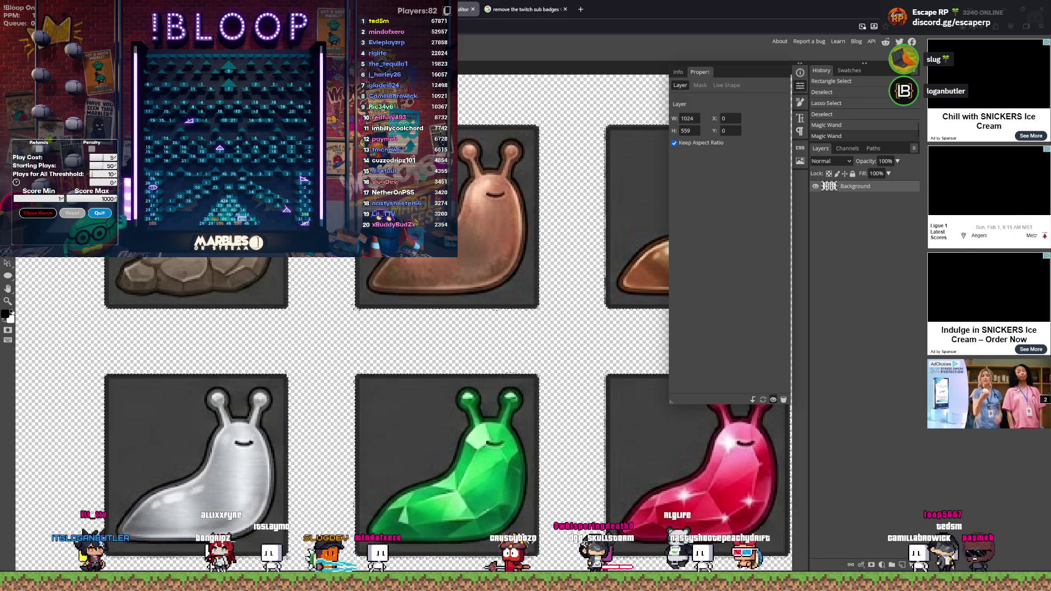
left_click(383, 295)
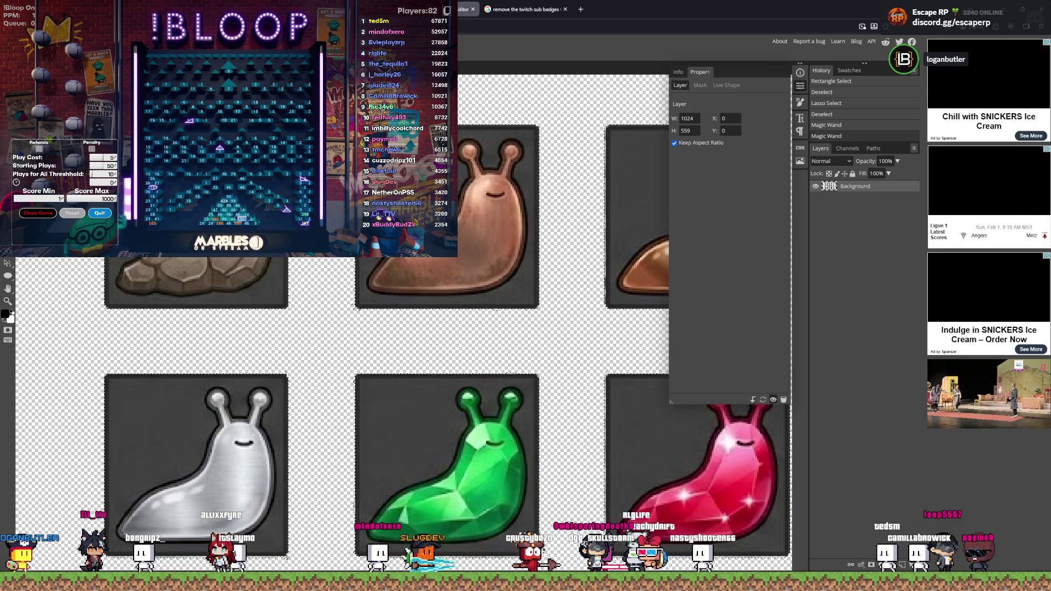
left_click(285, 282)
left_click(280, 282)
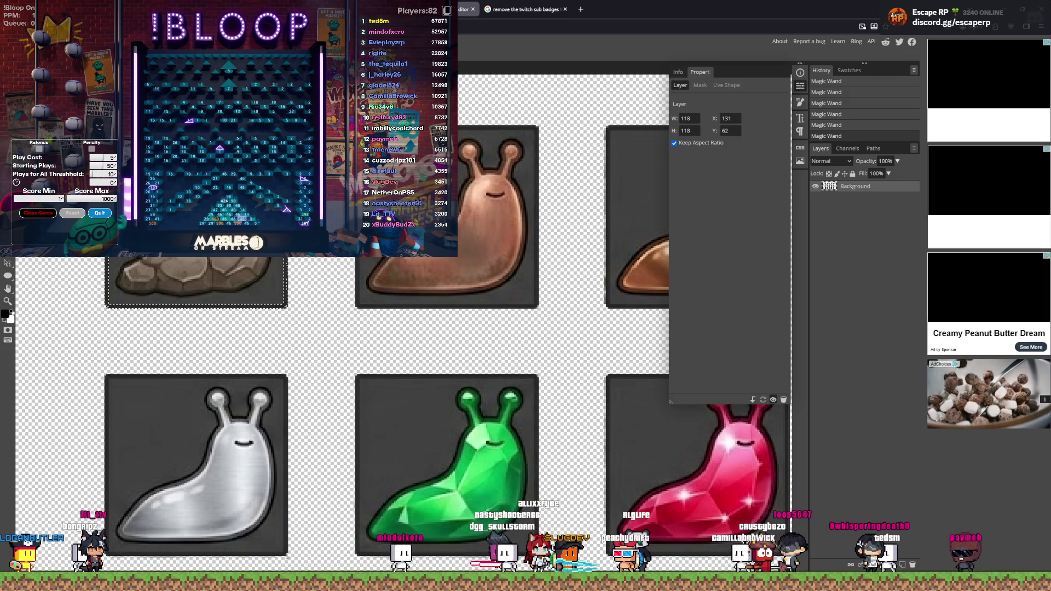
key("ctrl+d")
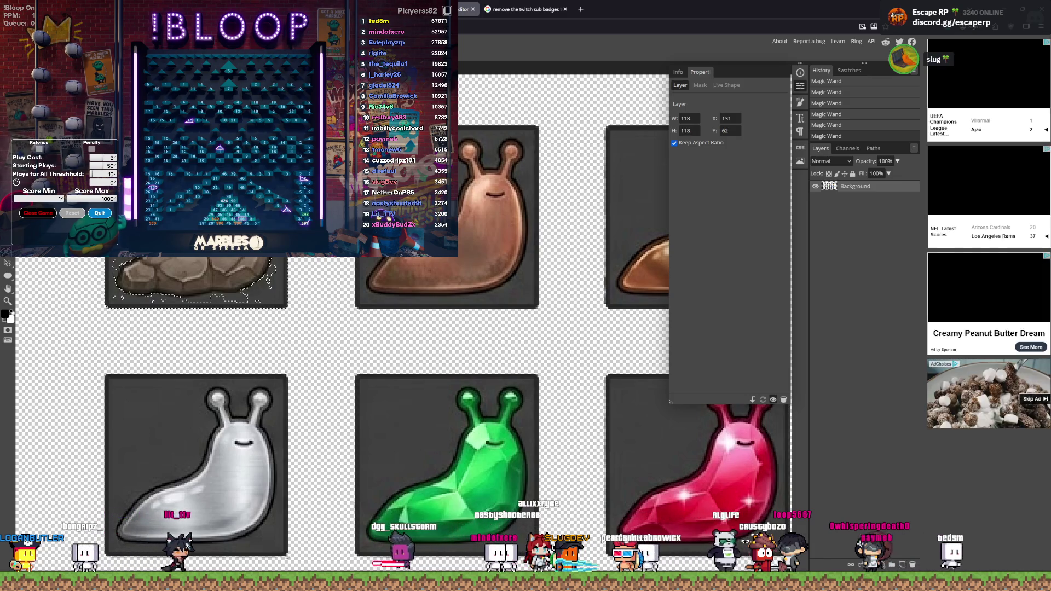
left_click(449, 246)
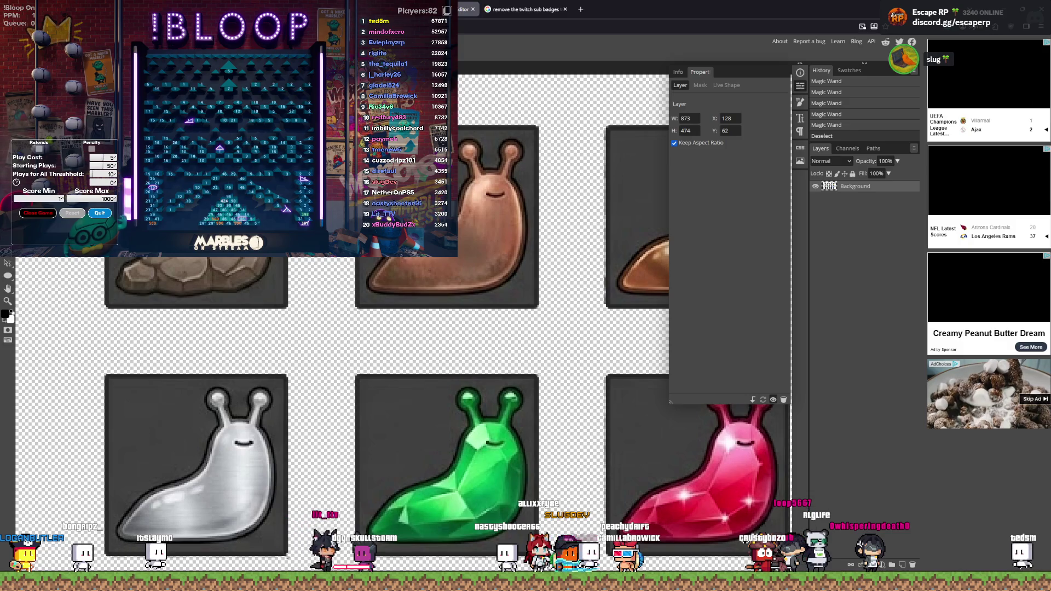
key("ctrl+d")
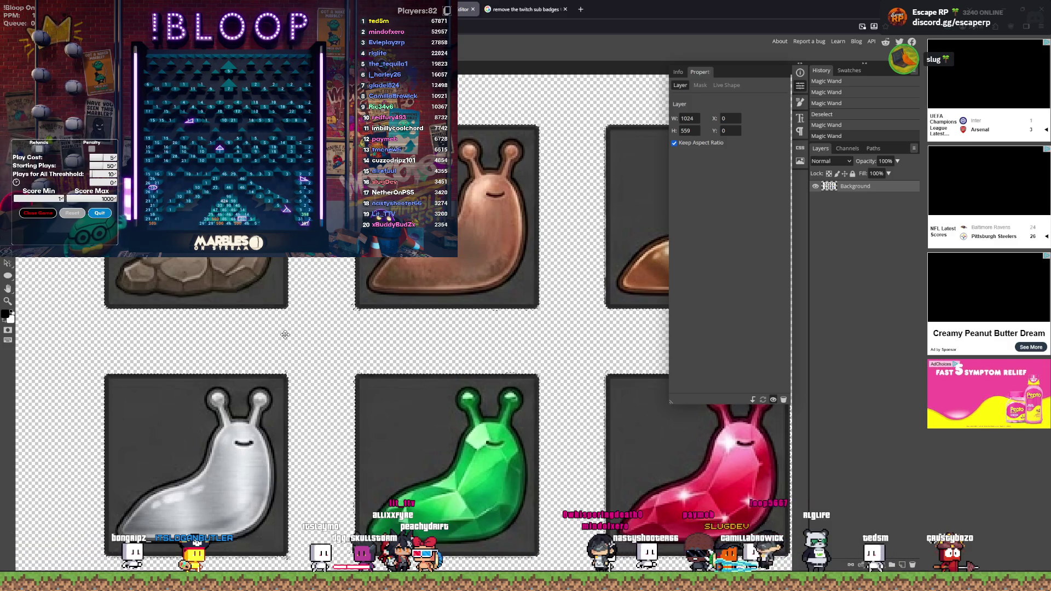
Step: Magic Wand the green slug's box background and delete it, then undo the clear
left_click(277, 386)
left_click(357, 398)
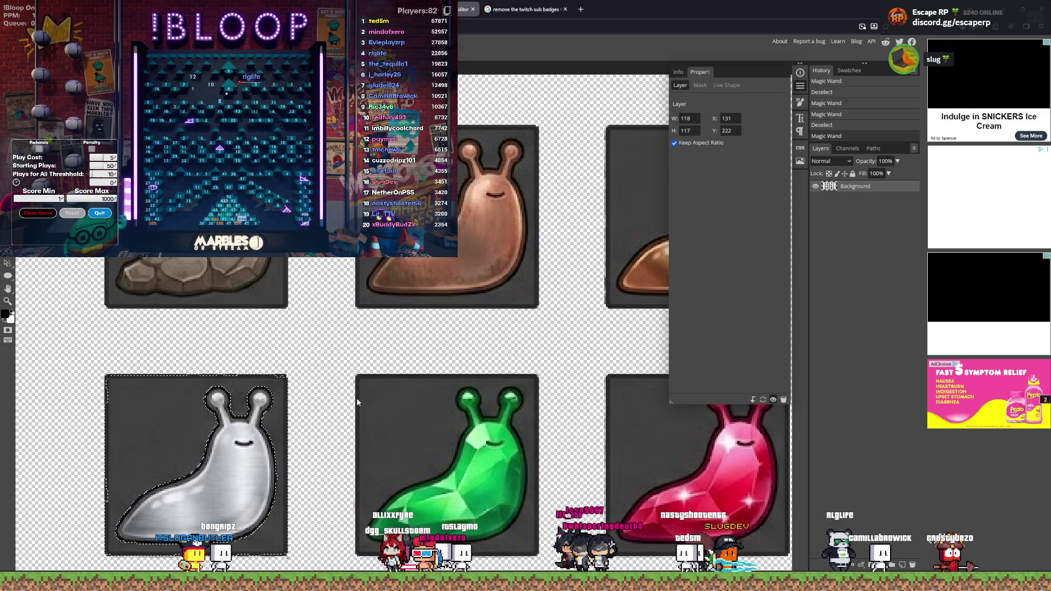
left_click(386, 396)
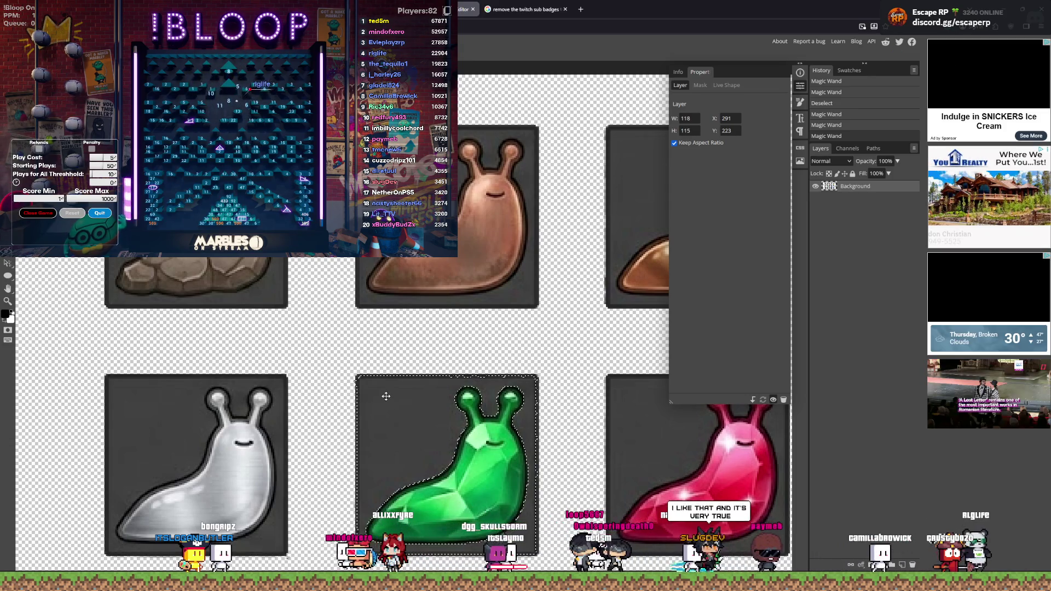
key("Delete")
key("ctrl+d")
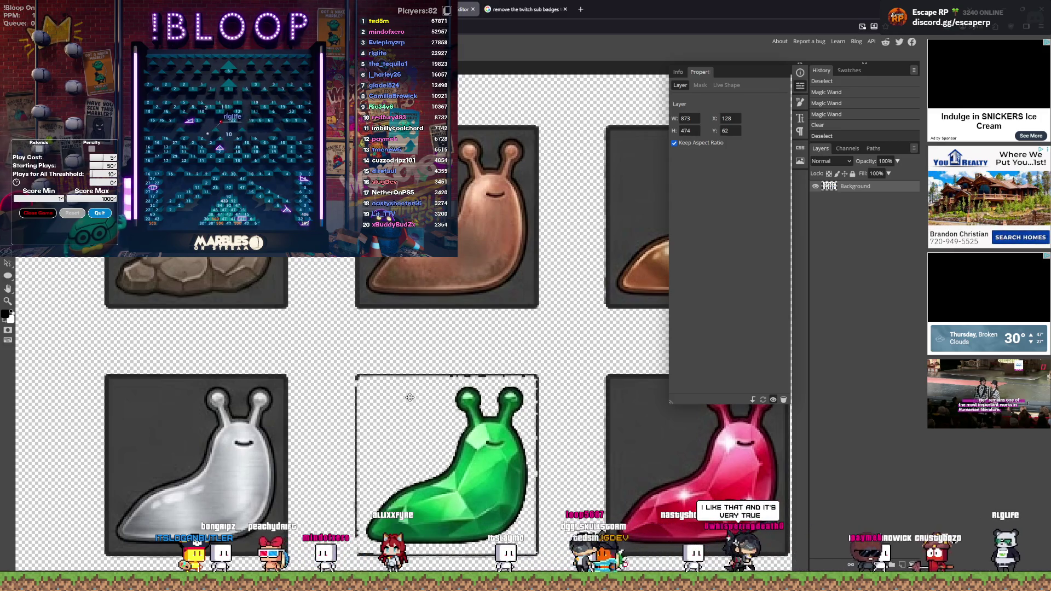
scroll(441, 464, "up", 3)
key("ctrl+z")
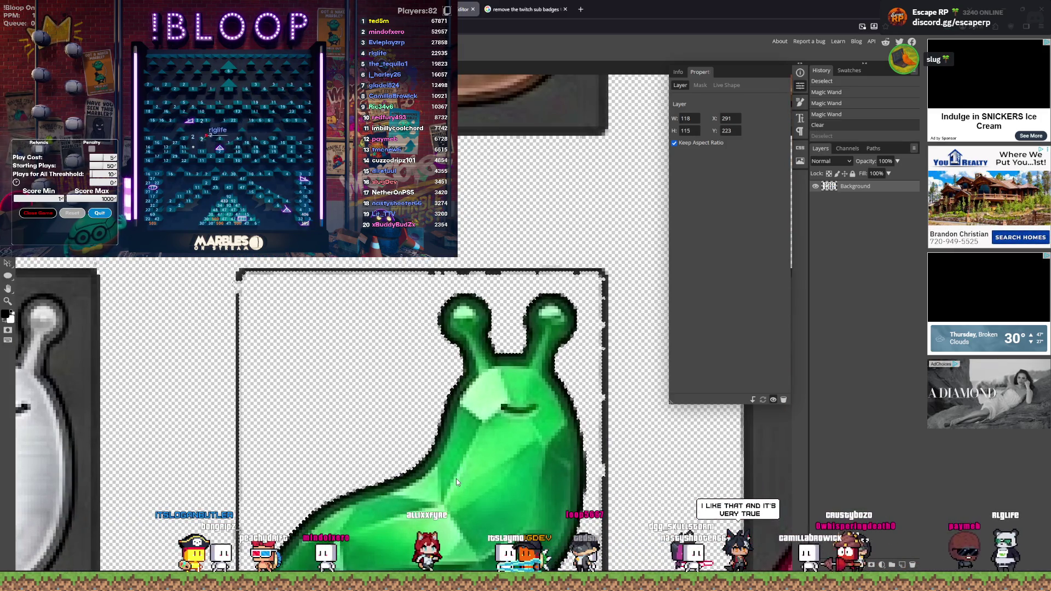
key("ctrl+z")
Step: Select the grey background around the green slug and erase it to transparency
scroll(287, 383, "down", 2)
scroll(286, 383, "up", 4)
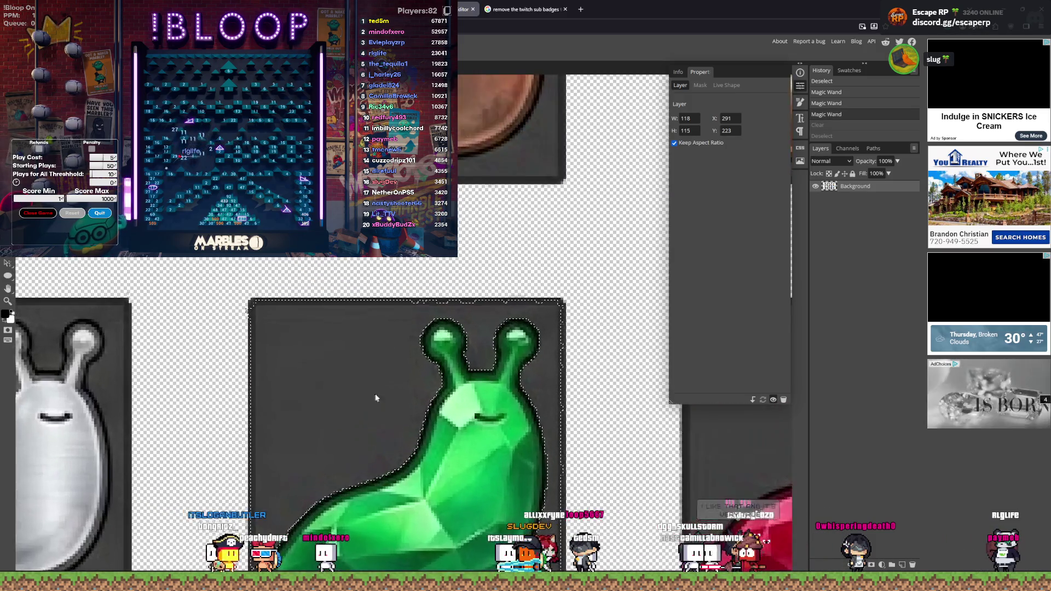
scroll(498, 219, "up", 1)
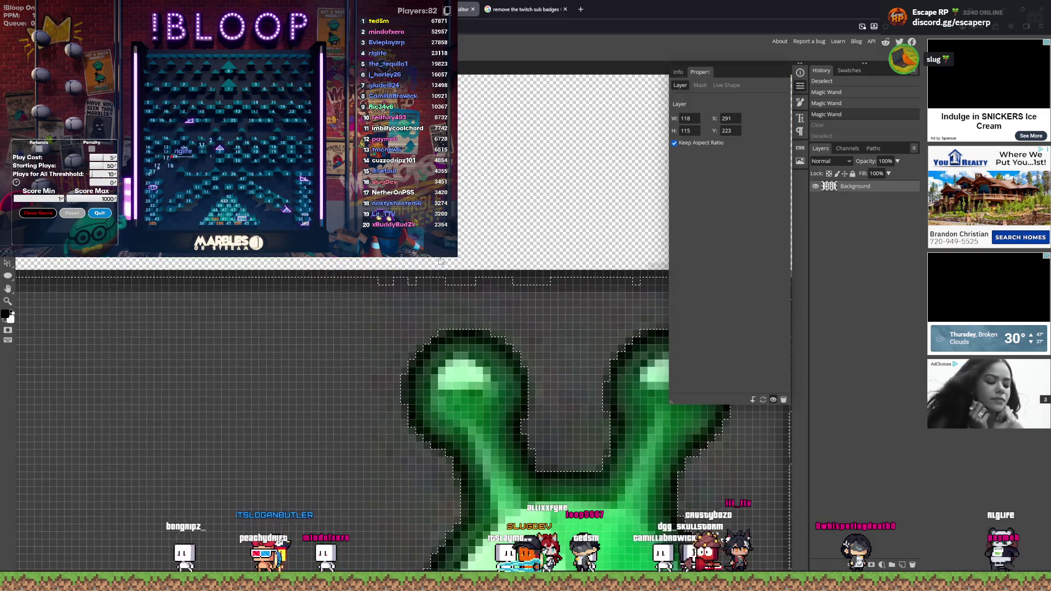
left_click(382, 280)
scroll(383, 275, "up", 3)
scroll(353, 299, "down", 2)
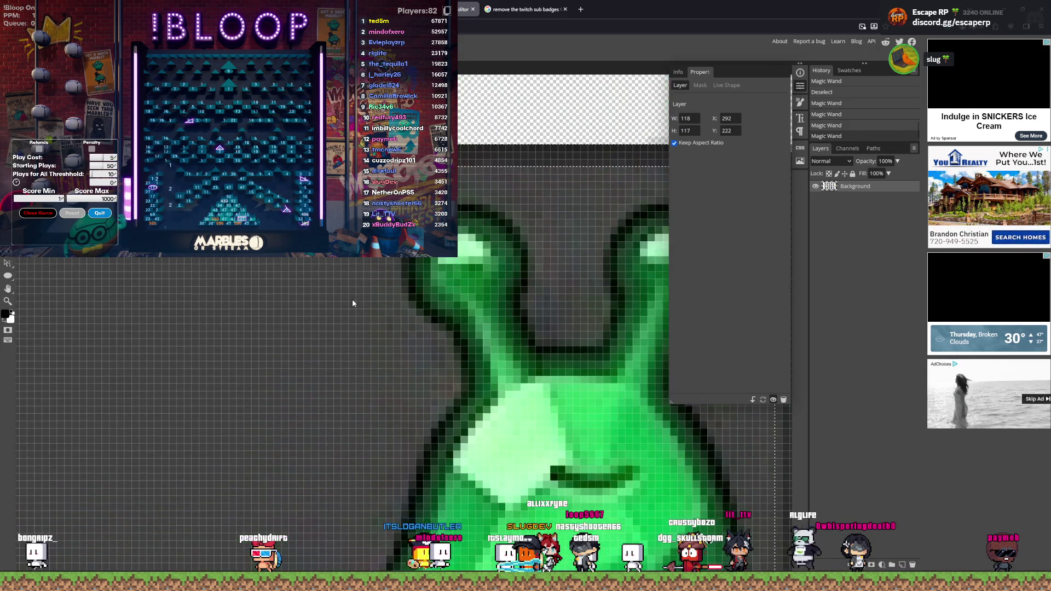
scroll(268, 318, "down", 3)
key("Delete")
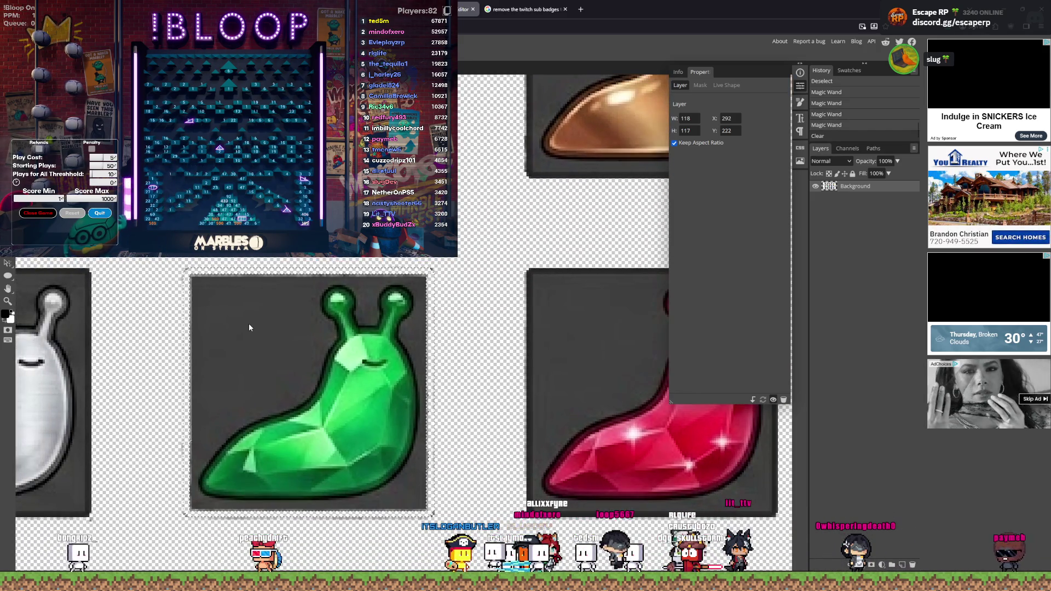
Step: Clear more grey background regions of the sheet, then undo those recent clears
left_click(408, 504)
key("Delete")
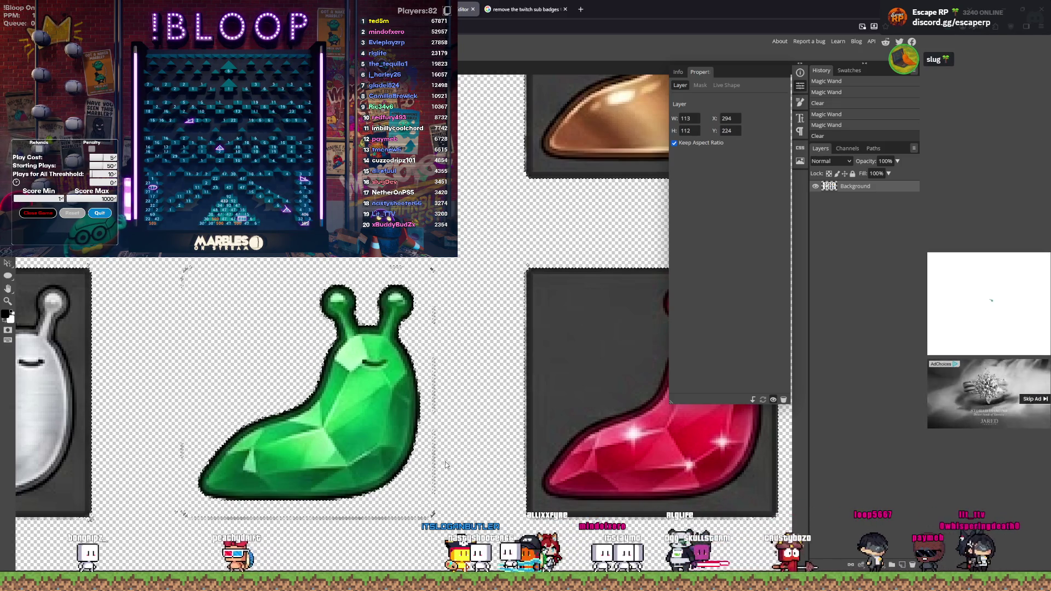
left_click(446, 465)
scroll(427, 460, "down", 5)
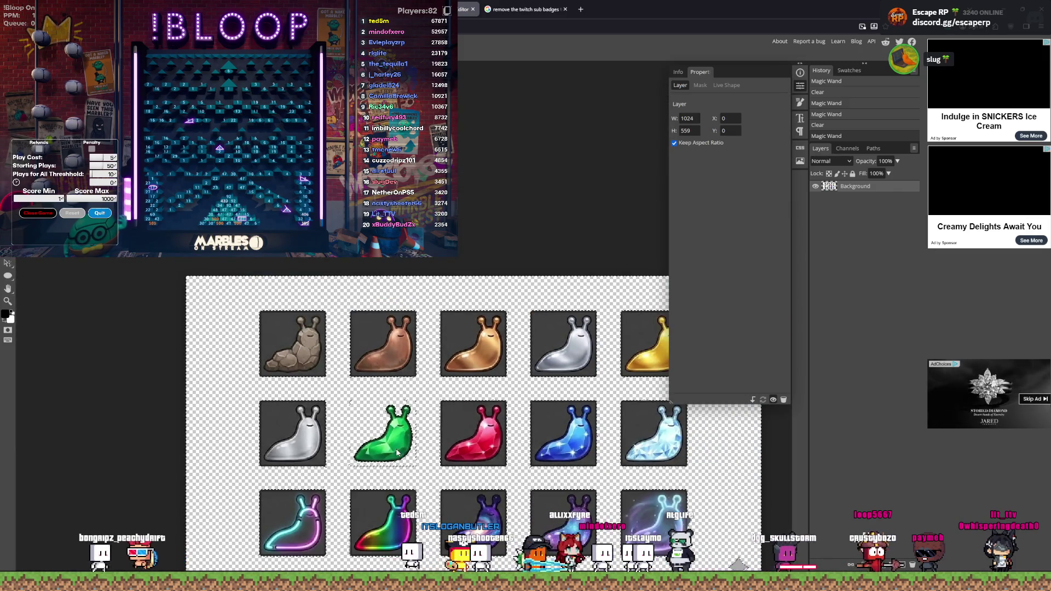
scroll(398, 453, "up", 10)
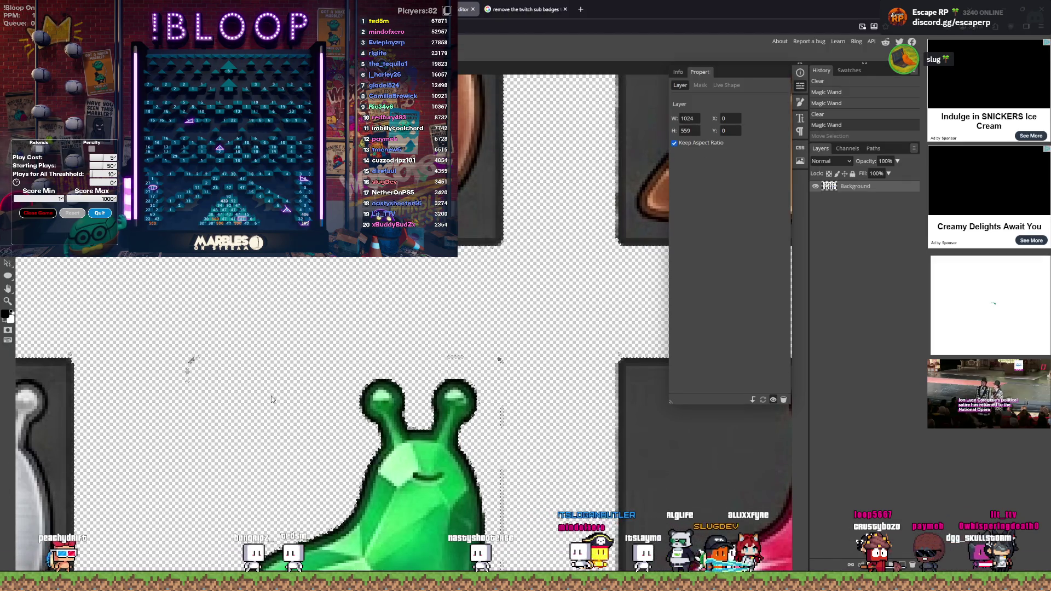
key("ctrl+z")
key("ctrl+z")
key("ctrl+z")
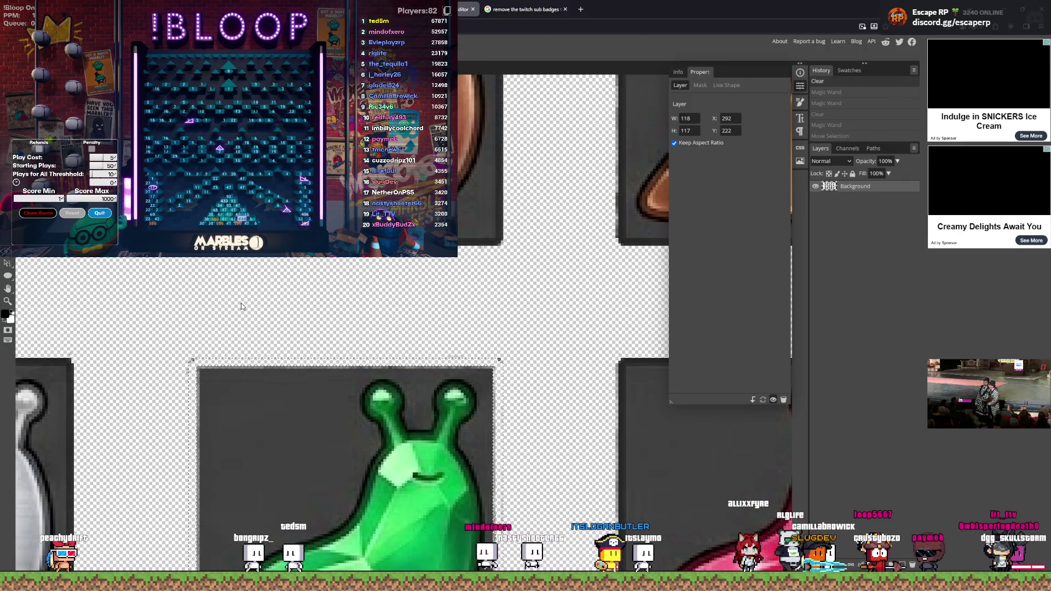
key("ctrl+z")
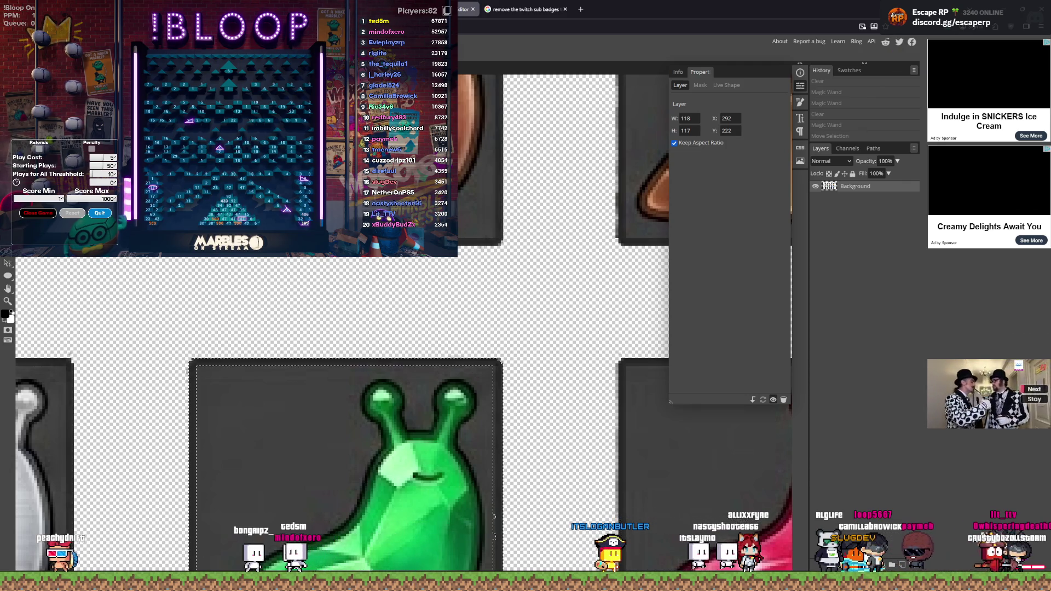
Step: Erase the dark background around the green slug, undo it, and open Refine Edge
left_click(314, 405)
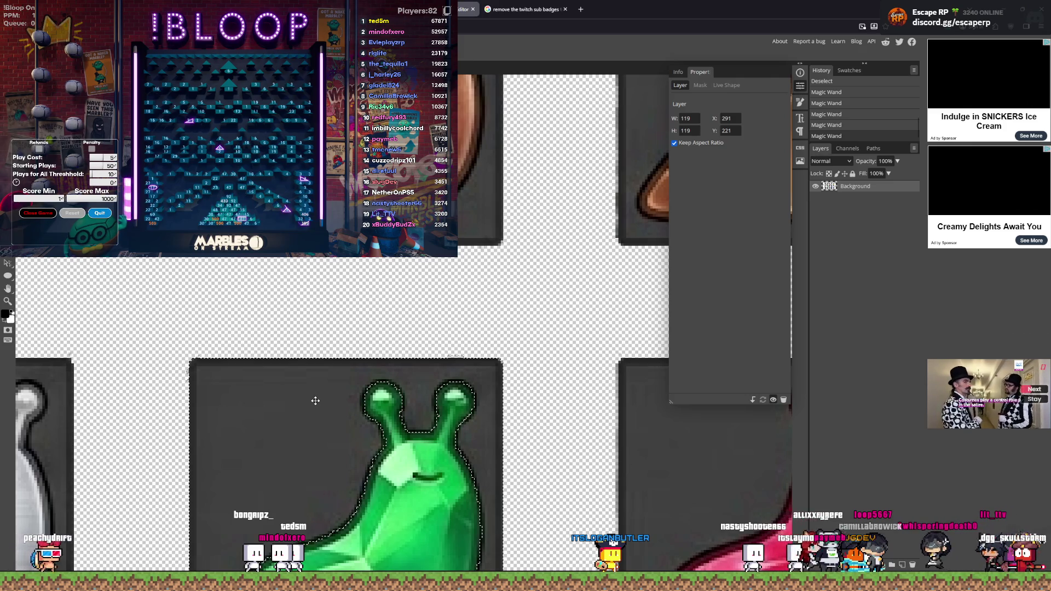
key("Delete")
scroll(315, 402, "down", 5)
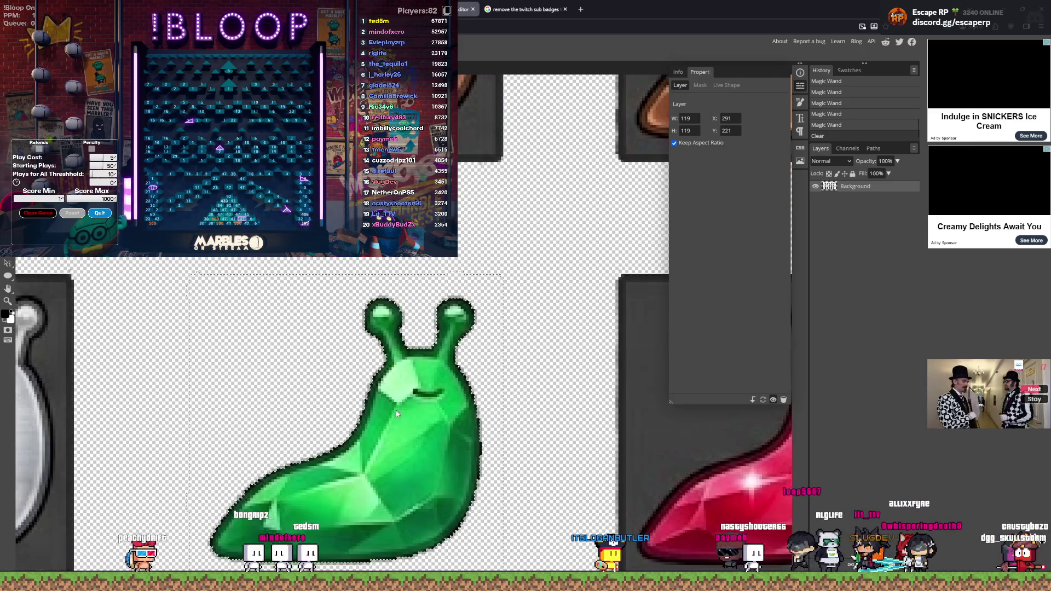
scroll(365, 341, "up", 2)
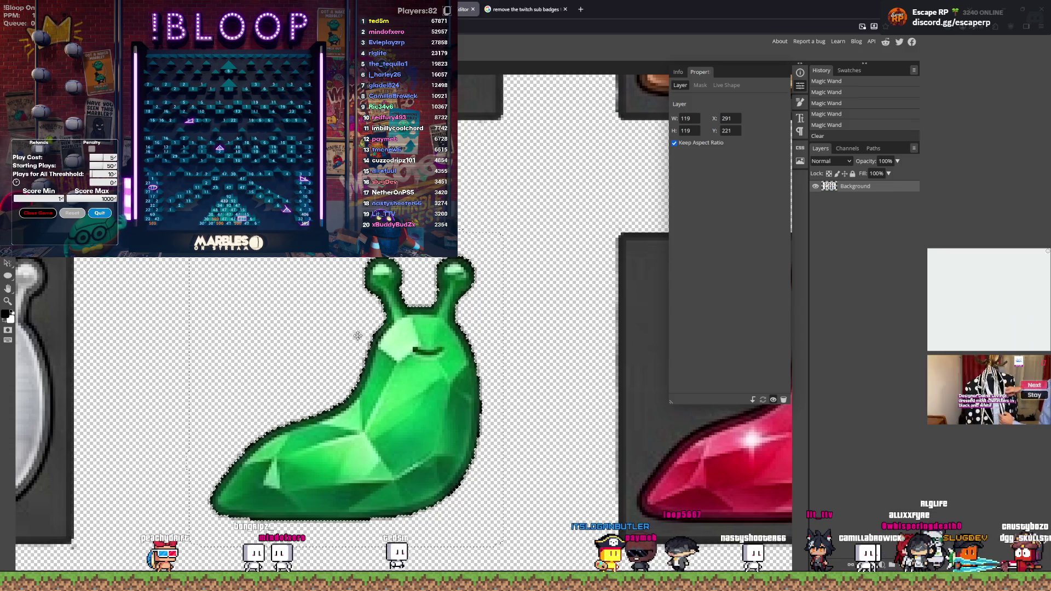
key("ctrl+z")
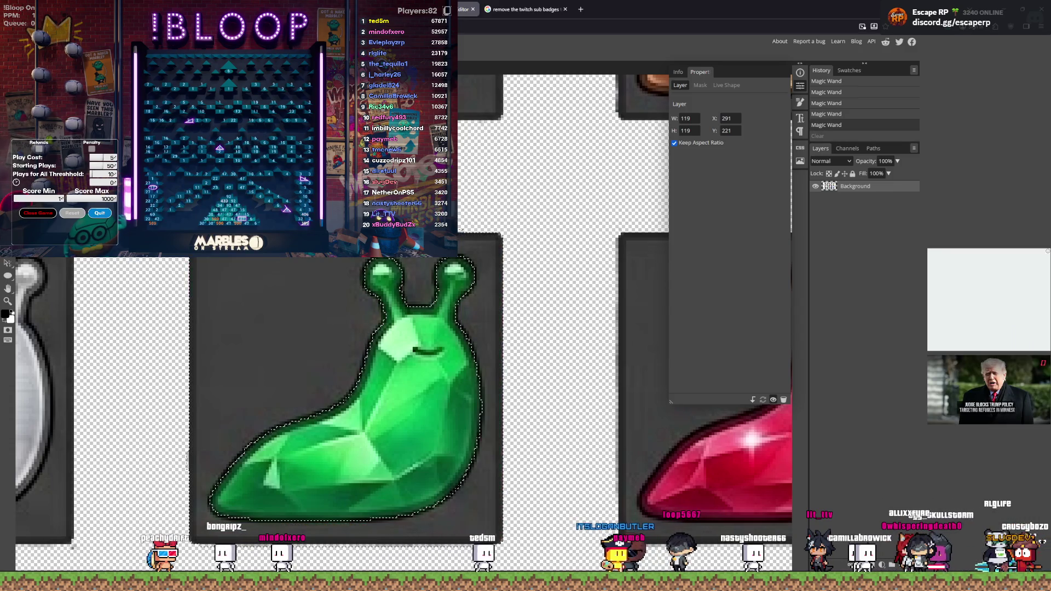
key("ctrl+alt+r")
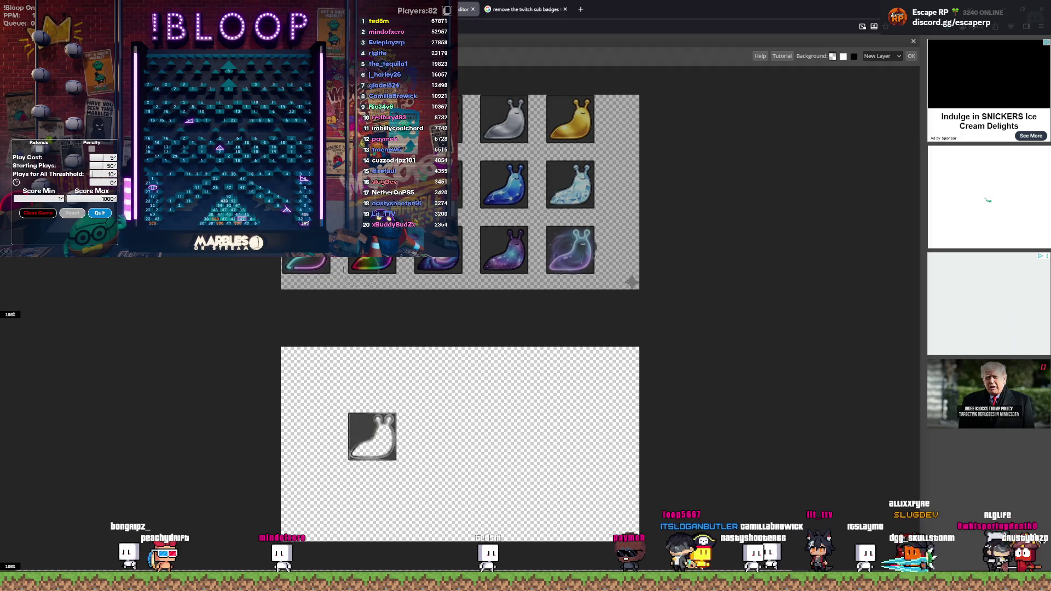
Step: Zoom into the Refine Edge preview, then close it without applying and zoom back out
scroll(362, 432, "up", 10)
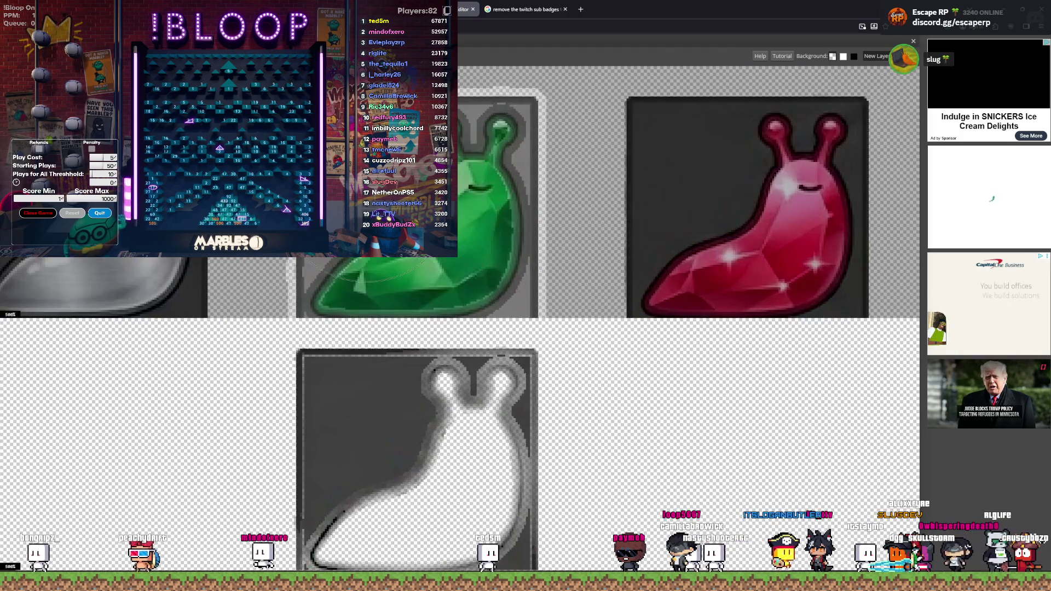
scroll(477, 326, "up", 3)
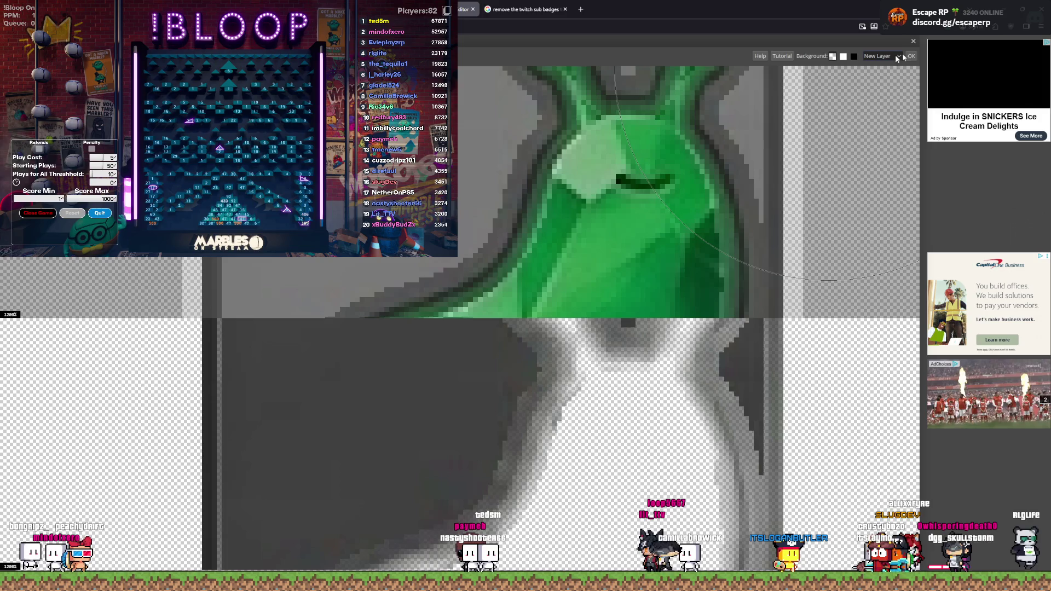
left_click(914, 42)
scroll(339, 261, "down", 2)
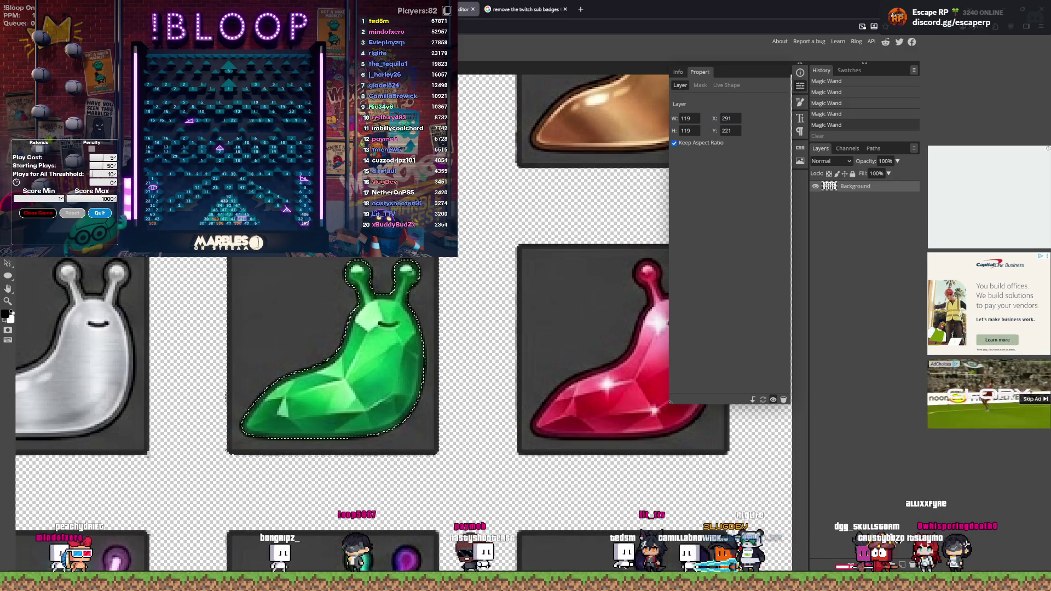
Step: Reselect the green slug's grey tile with a tighter Magic Wand outline and erase it
left_click(311, 327)
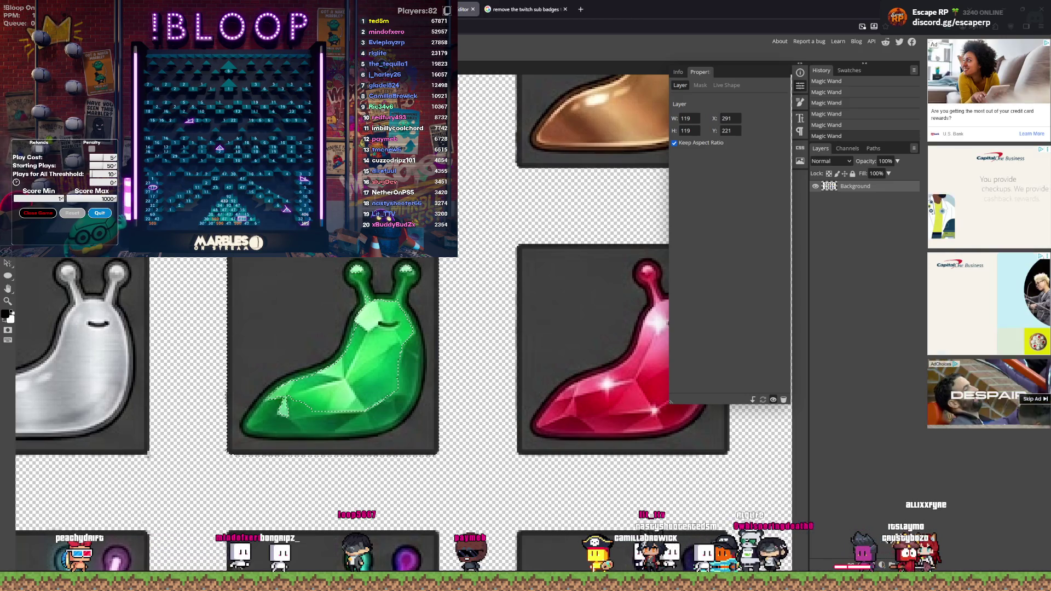
key("ctrl+d")
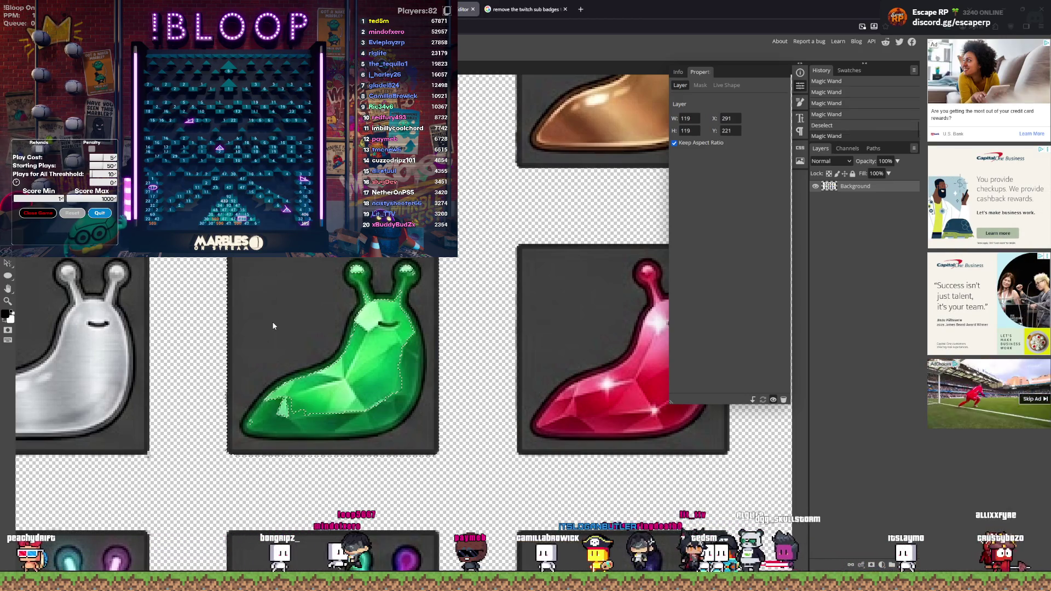
left_click(272, 321)
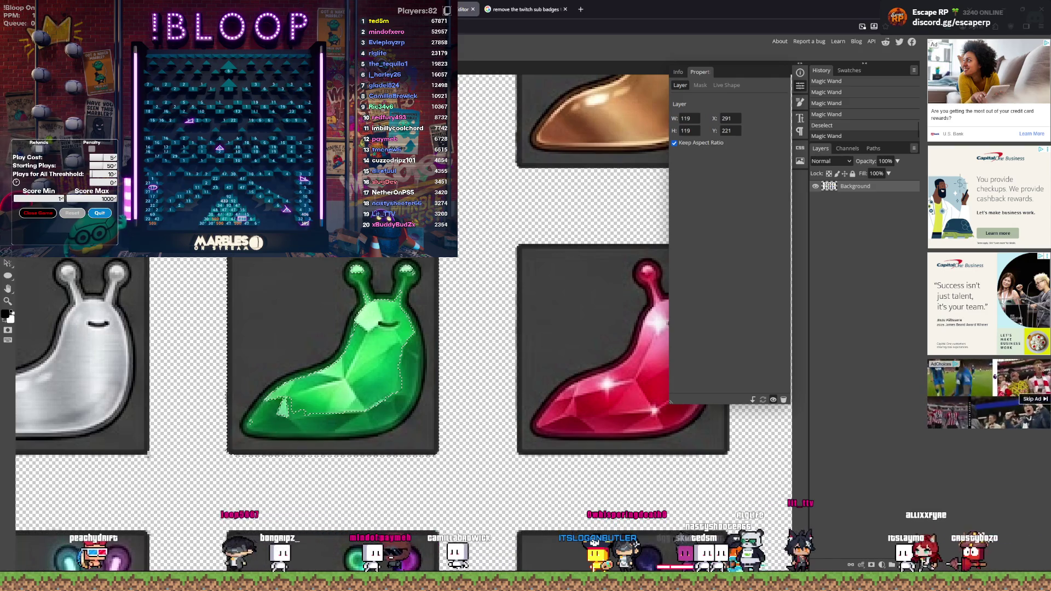
key("ctrl+d")
left_click(275, 302)
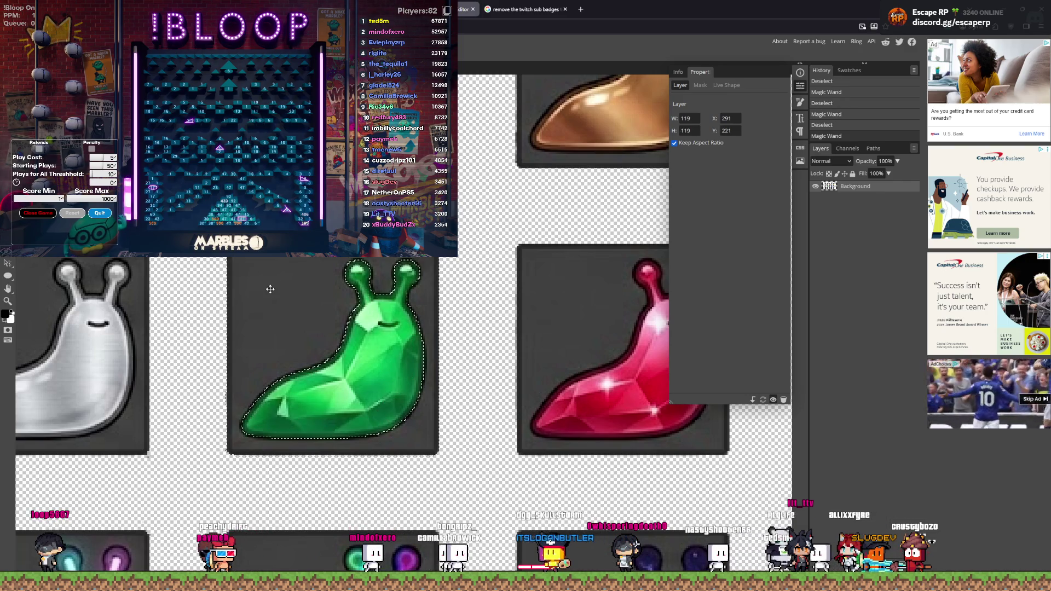
key("Delete")
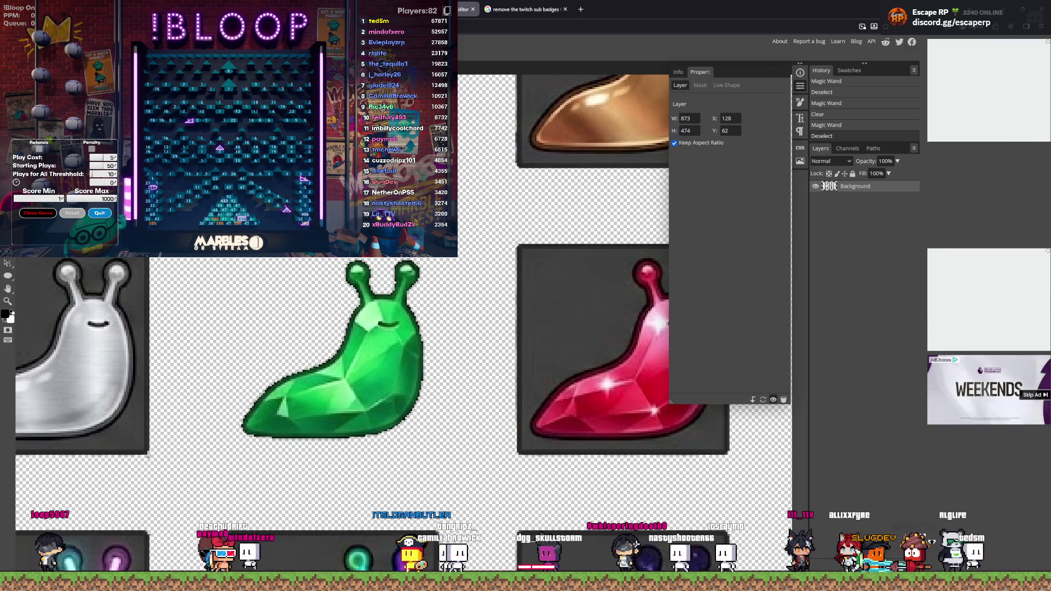
Step: Undo the erase to restore the green slug's grey tile, then deselect
scroll(219, 226, "down", 3)
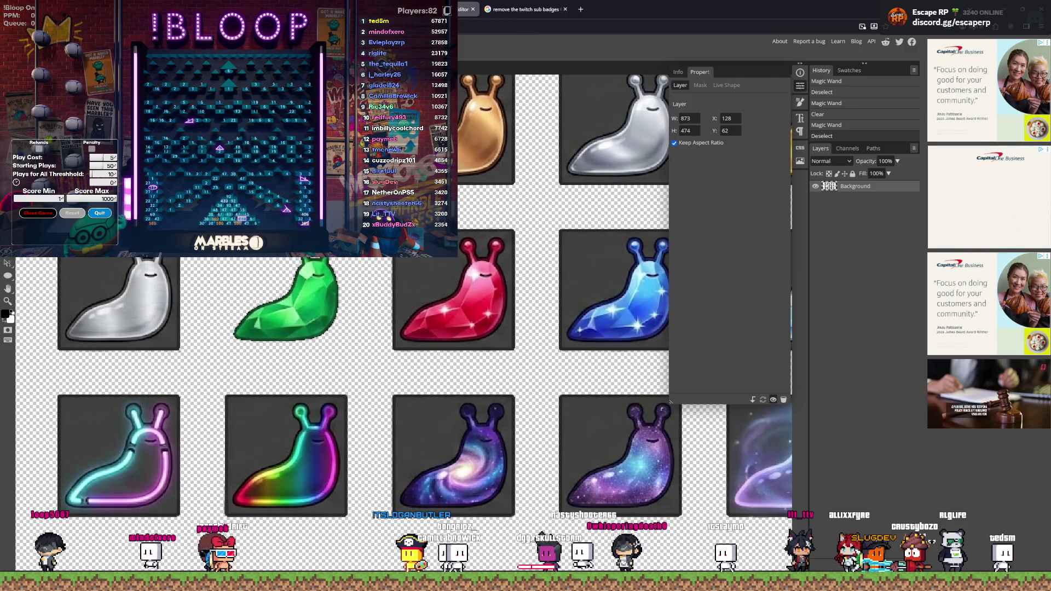
scroll(300, 258, "up", 5)
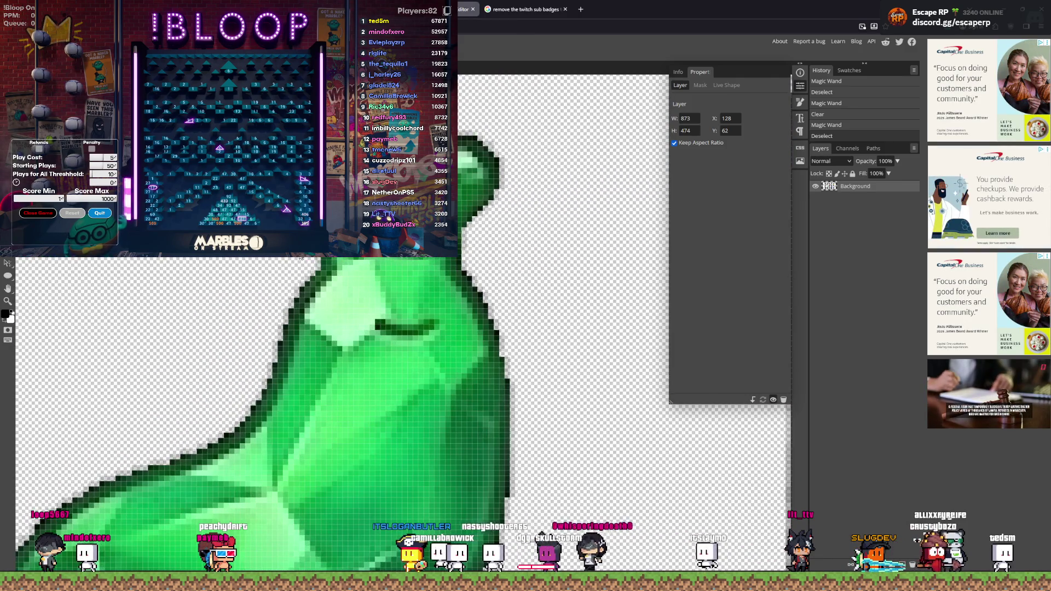
scroll(300, 256, "down", 5)
scroll(213, 248, "down", 1)
key("ctrl+z")
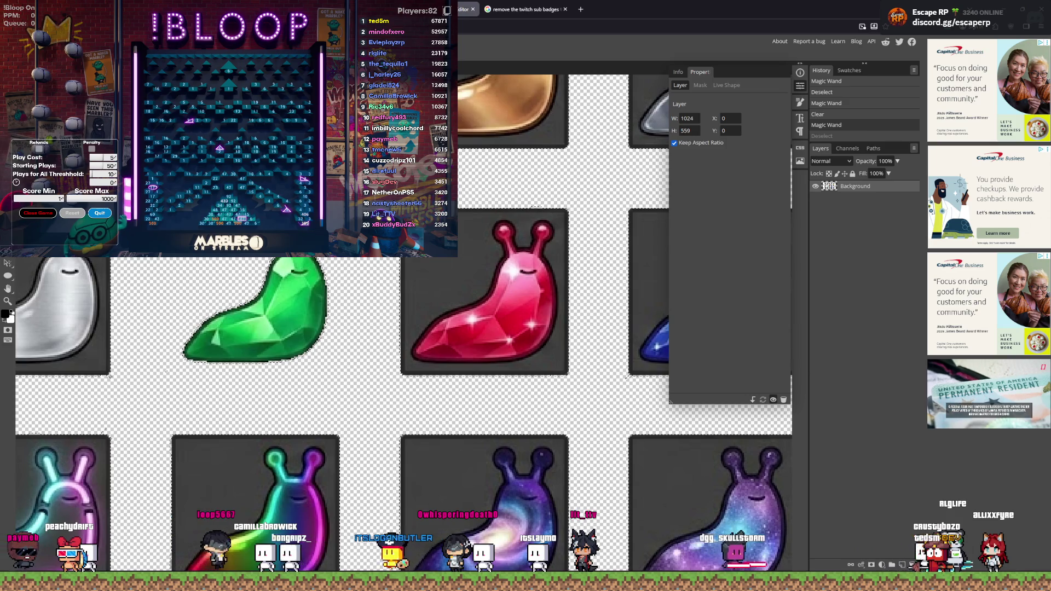
key("ctrl+z")
key("ctrl+z")
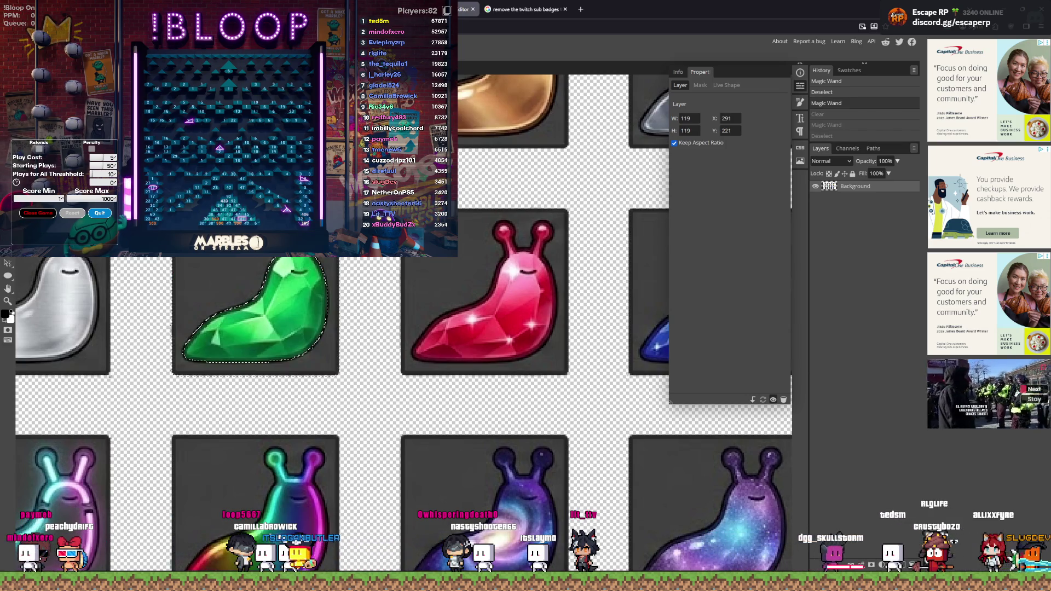
key("ctrl+d")
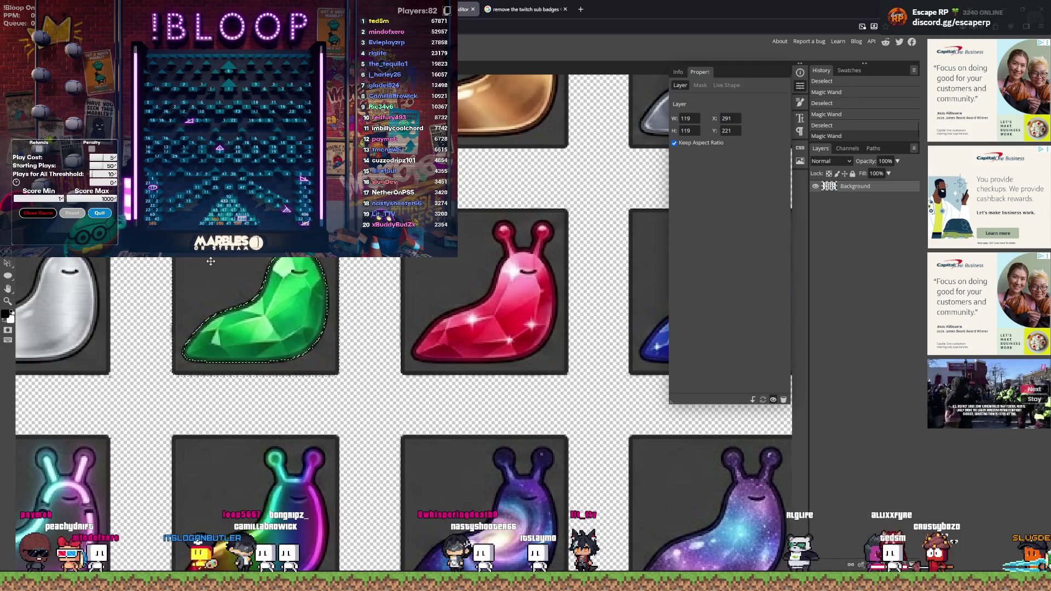
Step: Select the slug, invert the selection, and clear the grey tile to transparency
scroll(221, 306, "up", 5)
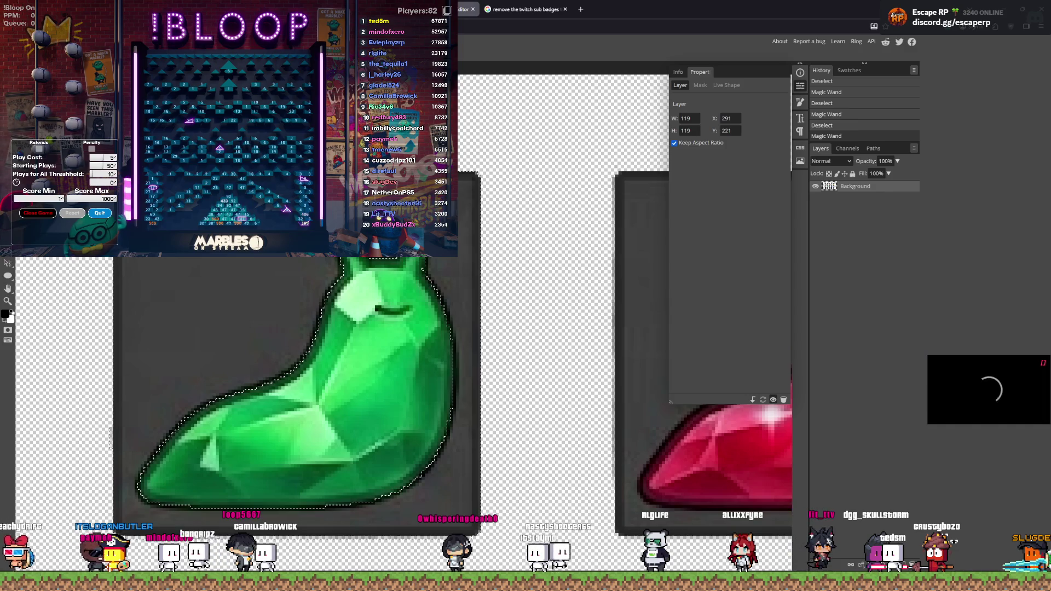
left_click(222, 293)
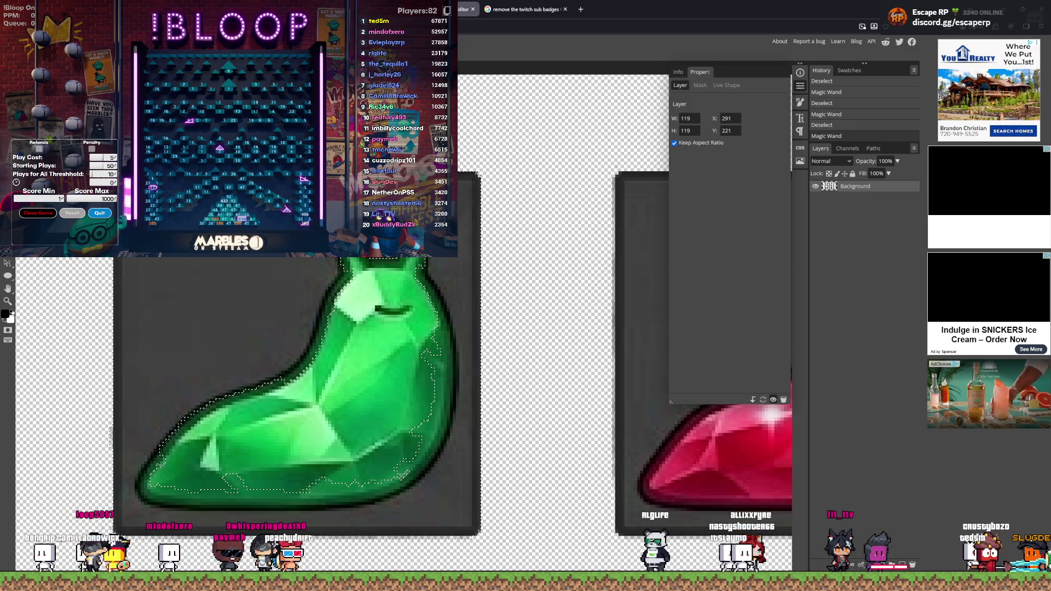
key("Return")
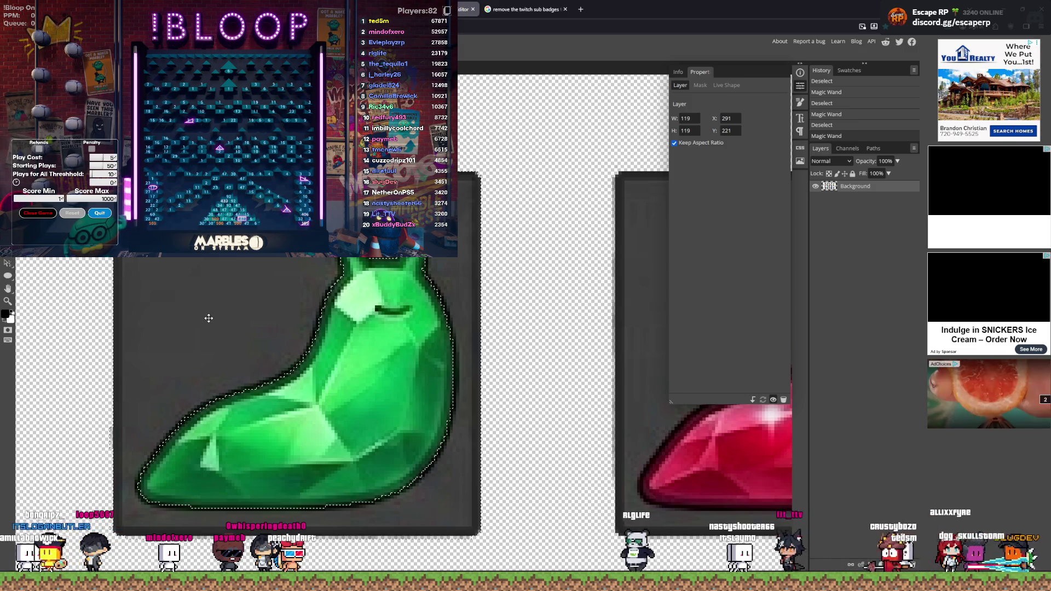
key("Delete")
left_click(109, 337)
scroll(108, 334, "down", 12)
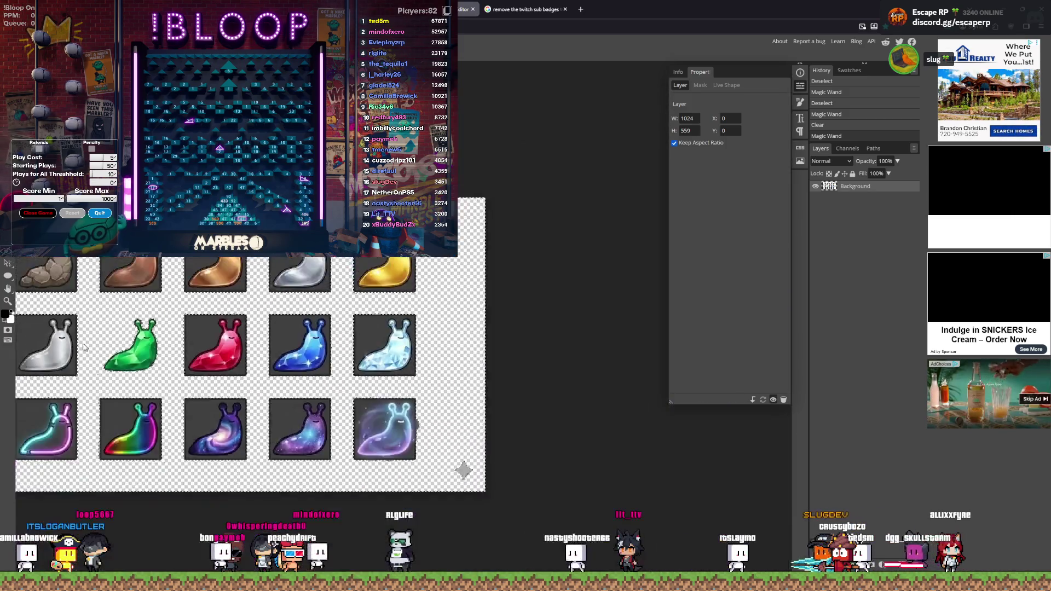
Step: Add a new empty Layer 1 and move it below the Background layer
scroll(110, 362, "down", 3)
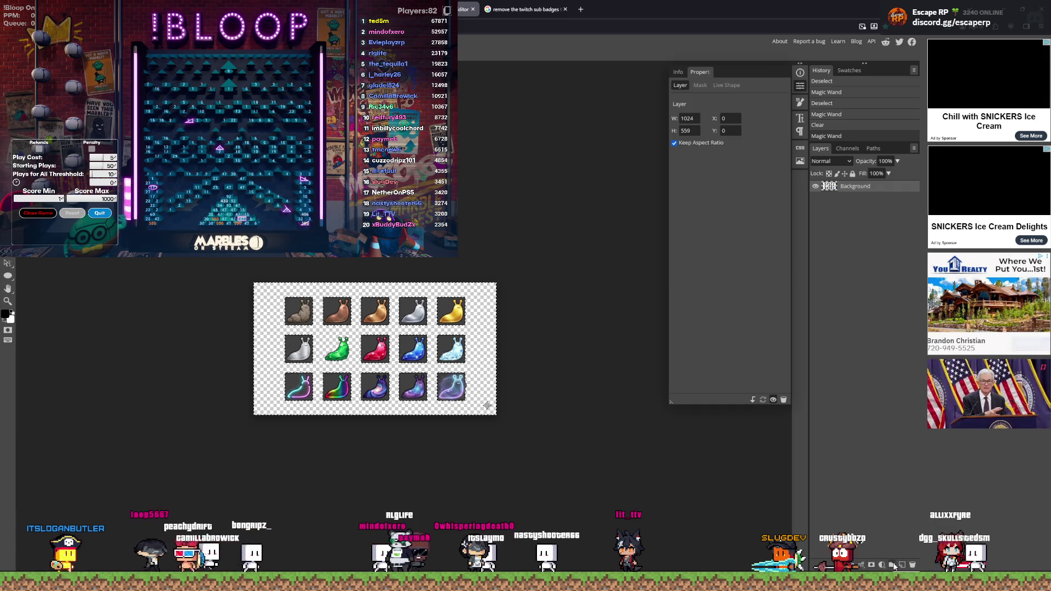
left_click(903, 565)
left_click_drag(830, 188, 829, 202)
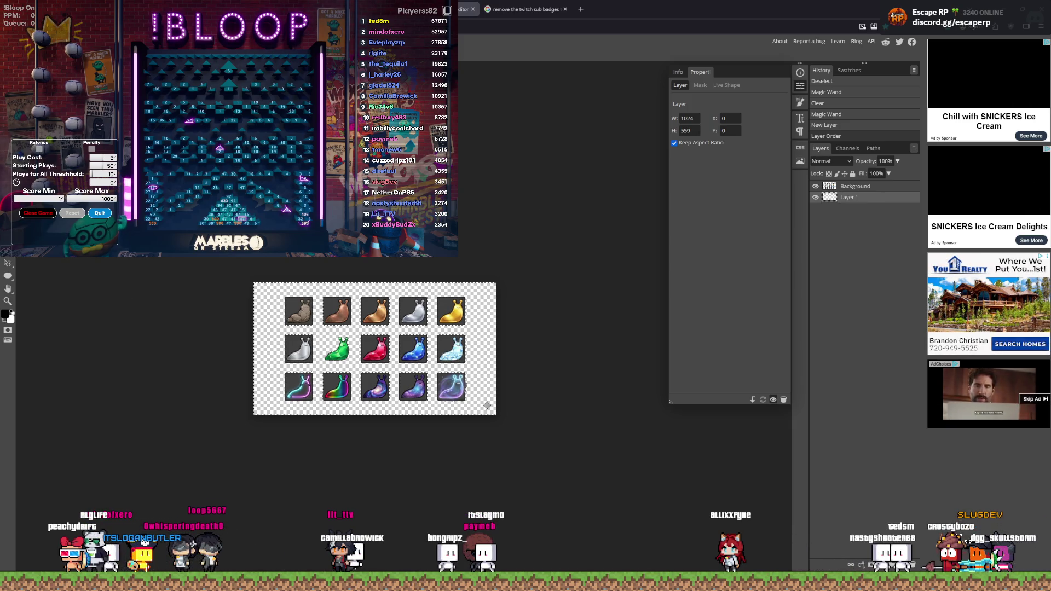
key("super+shift+c")
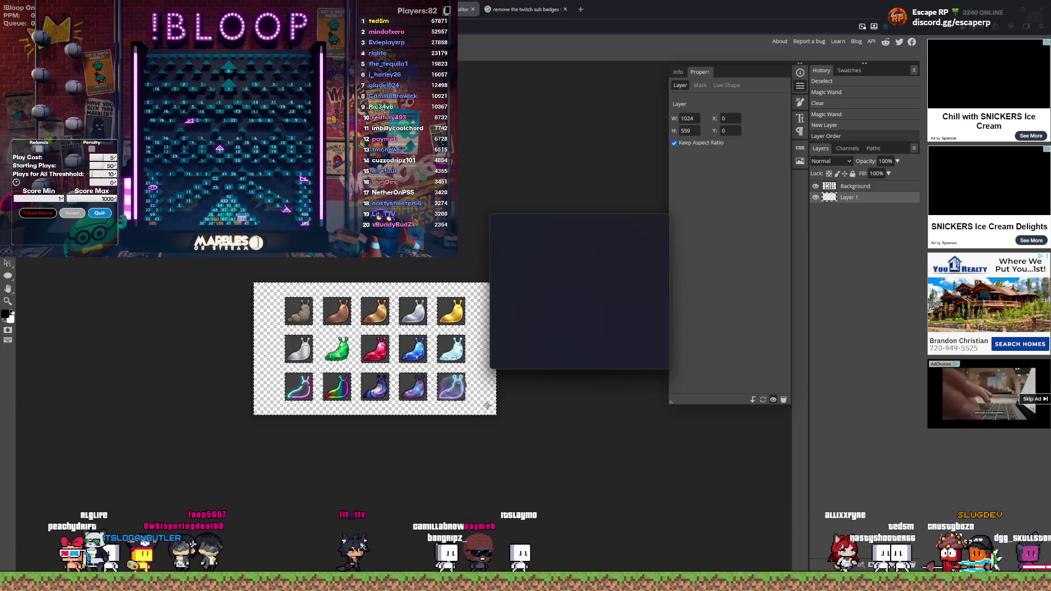
Step: Paint Bucket the empty area around the tiles with hex 18181b, then deselect
left_click(655, 272)
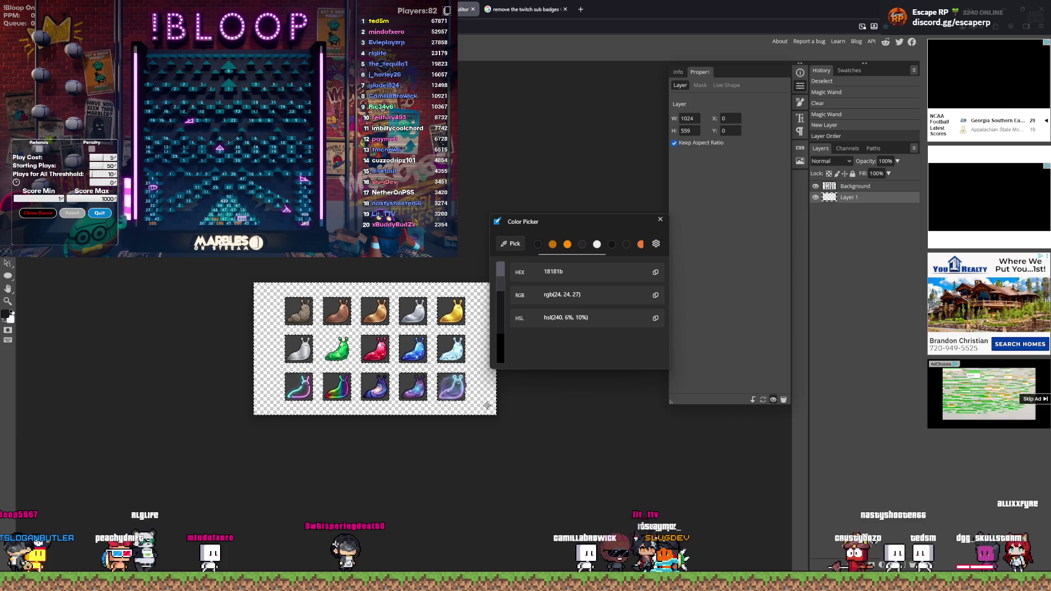
left_click(271, 349)
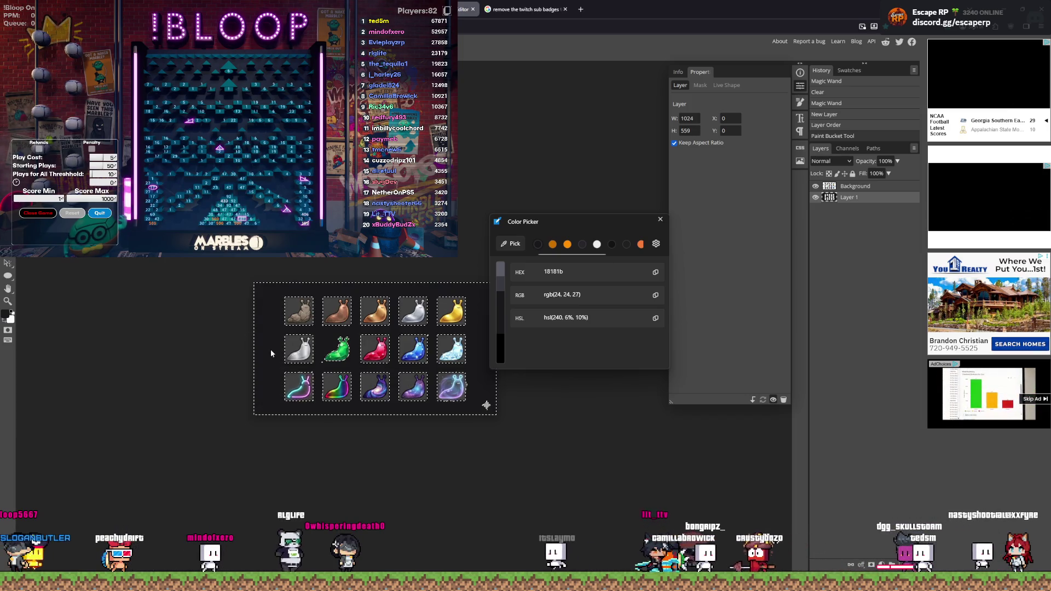
left_click(660, 220)
key("ctrl+d")
scroll(337, 357, "up", 8)
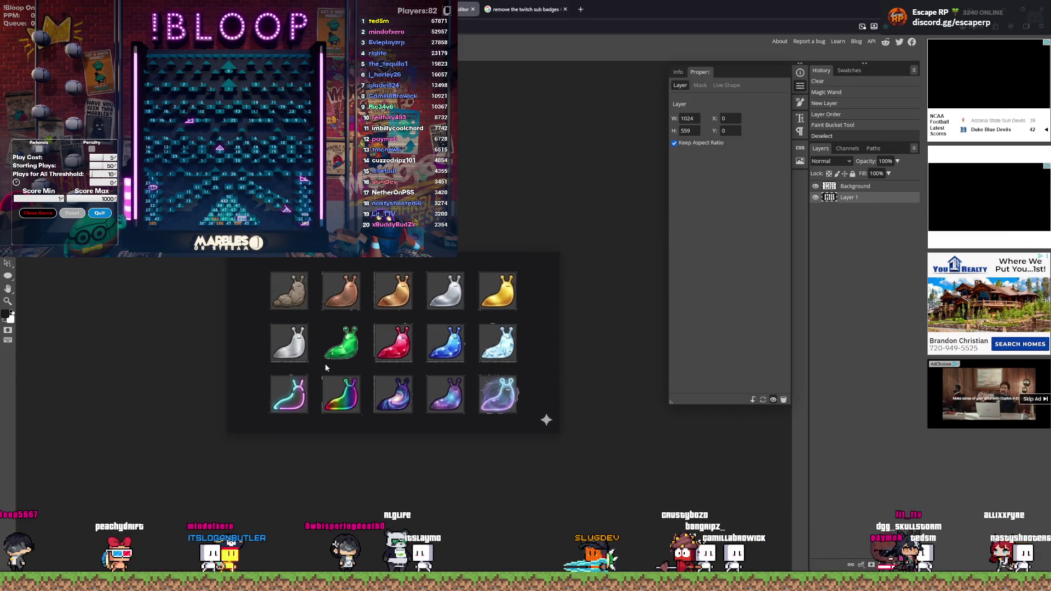
Step: Undo the dark fill around the tiles and clear the leftover selection
scroll(359, 355, "up", 3)
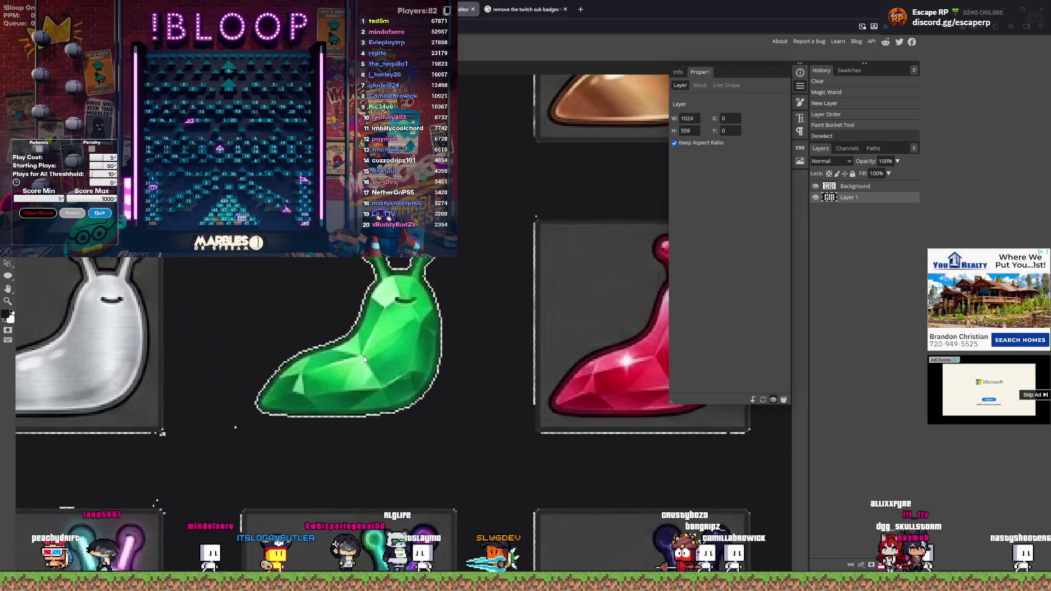
scroll(271, 418, "down", 5)
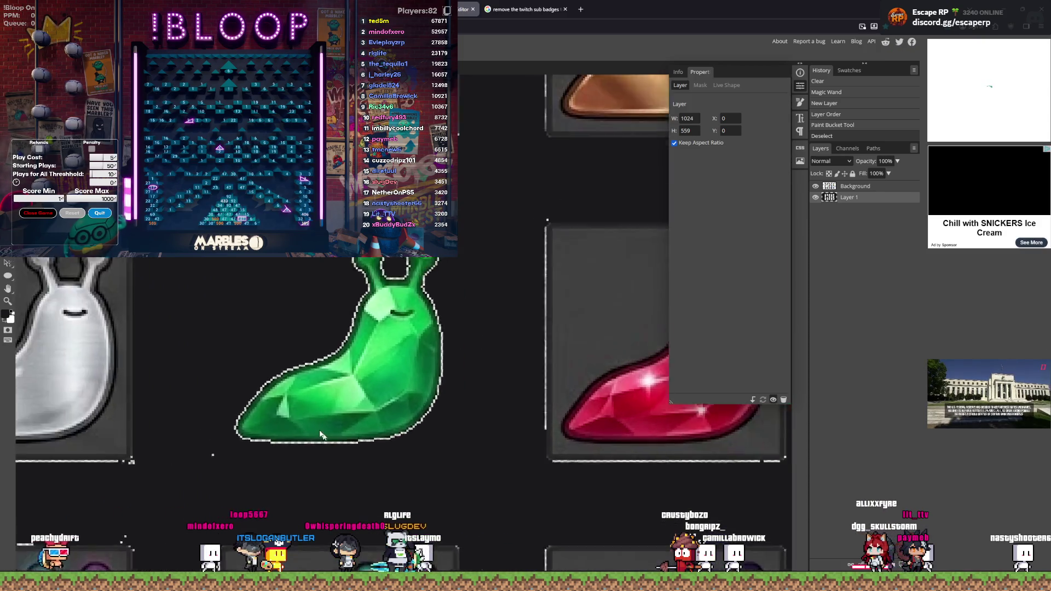
key("ctrl+z")
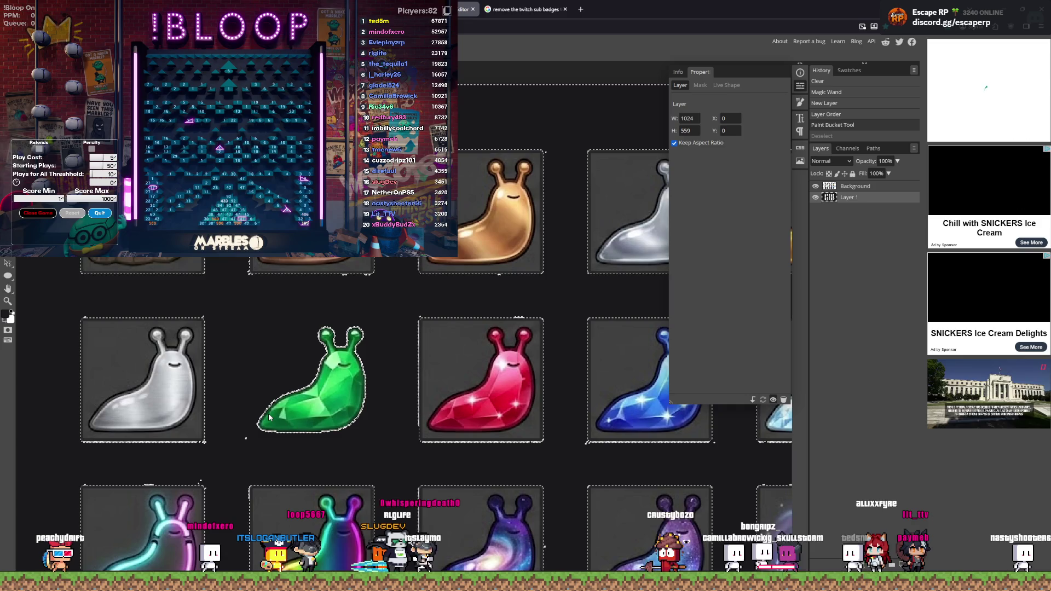
key("ctrl+z")
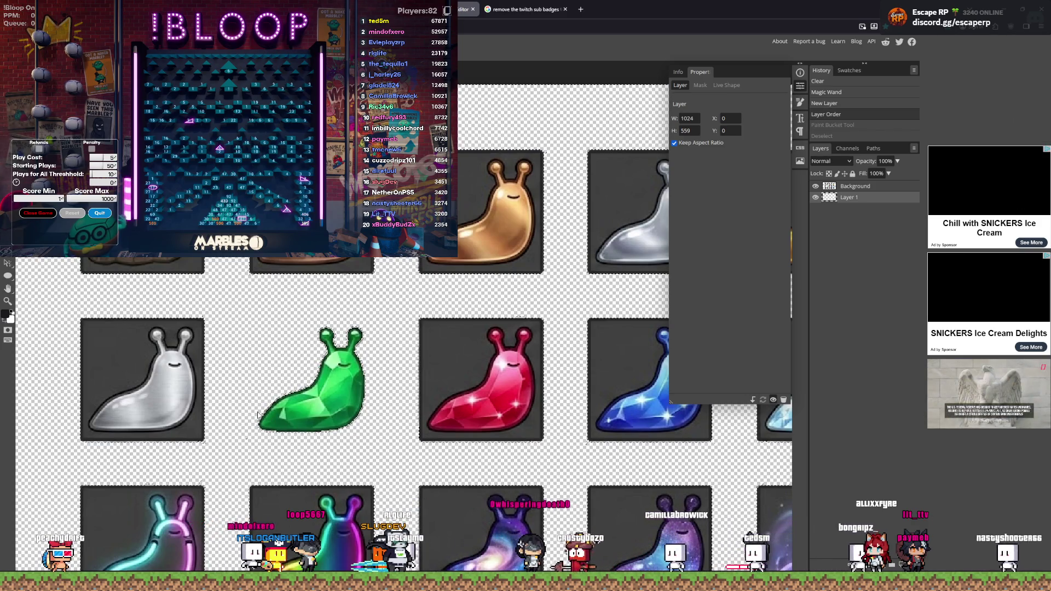
key("ctrl+d")
key("Escape")
key("Delete")
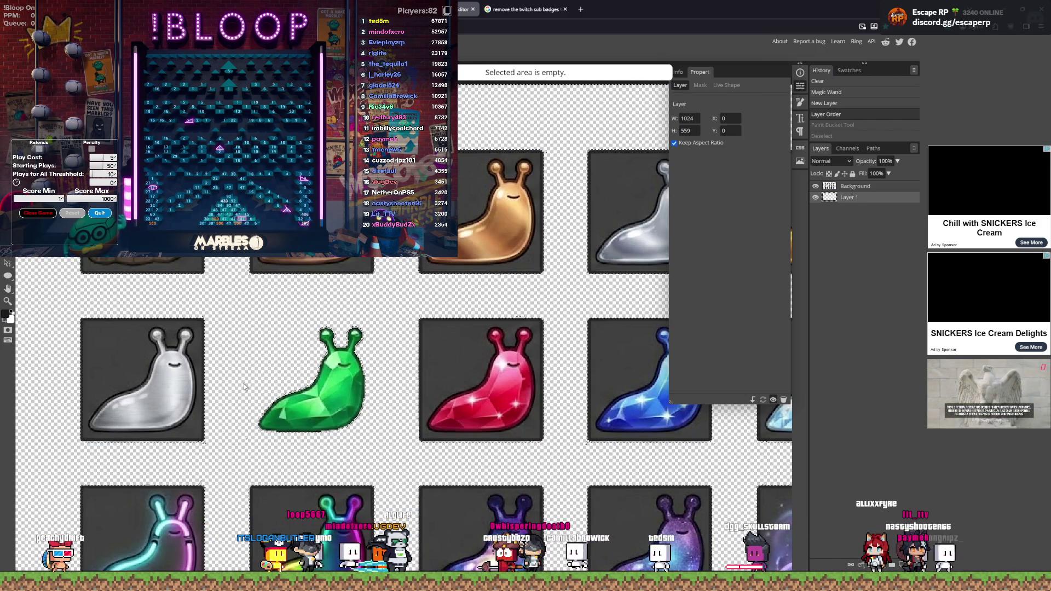
key("ctrl+d")
Step: Fill Layer 1 with the dark 18181b colour, then reselect the Background layer
left_click(865, 187)
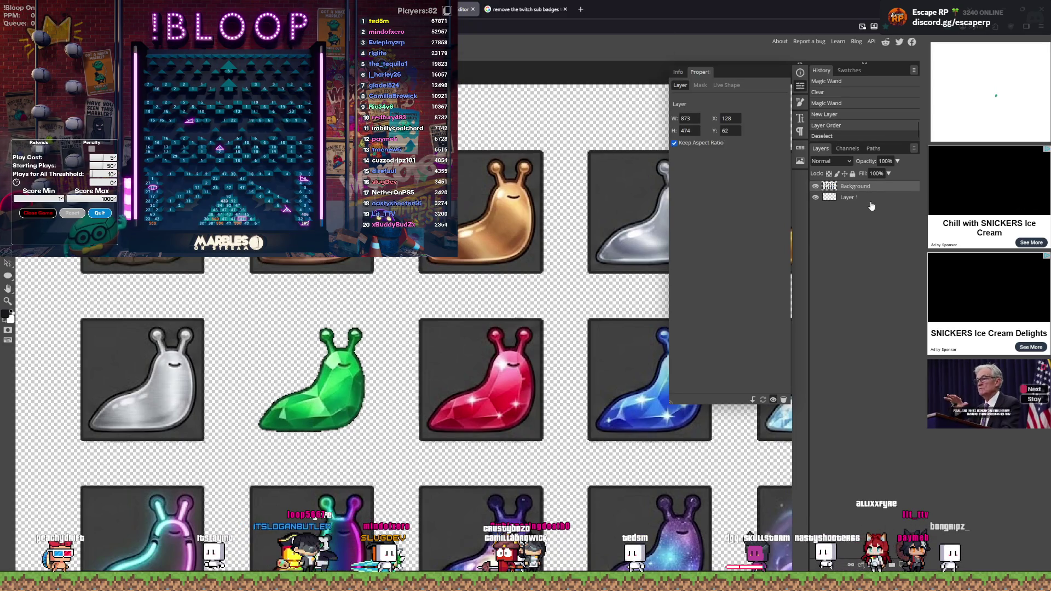
left_click(870, 199)
left_click(261, 357)
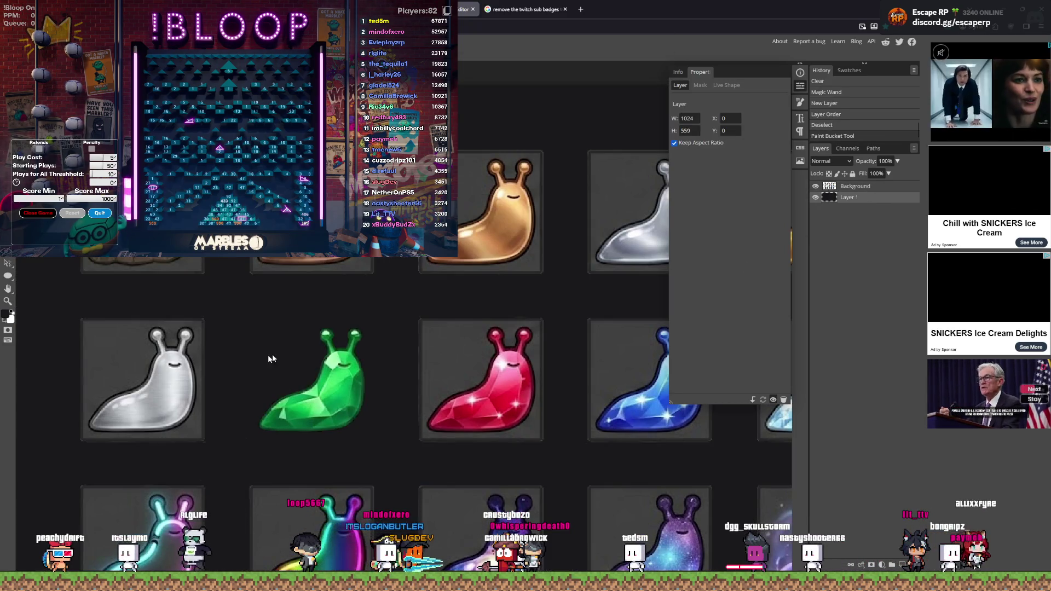
left_click(860, 186)
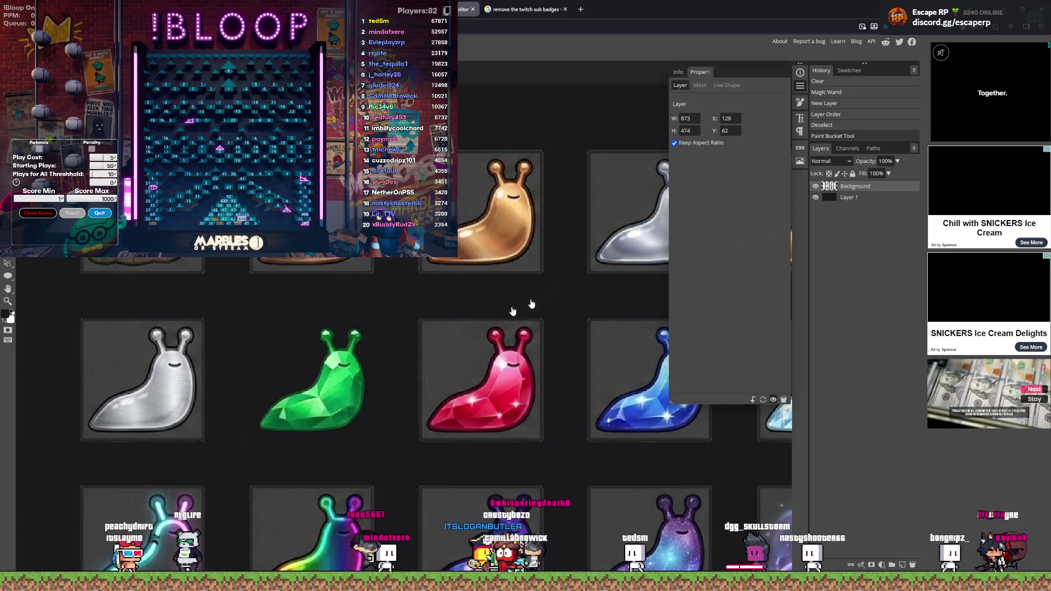
scroll(373, 348, "down", 3)
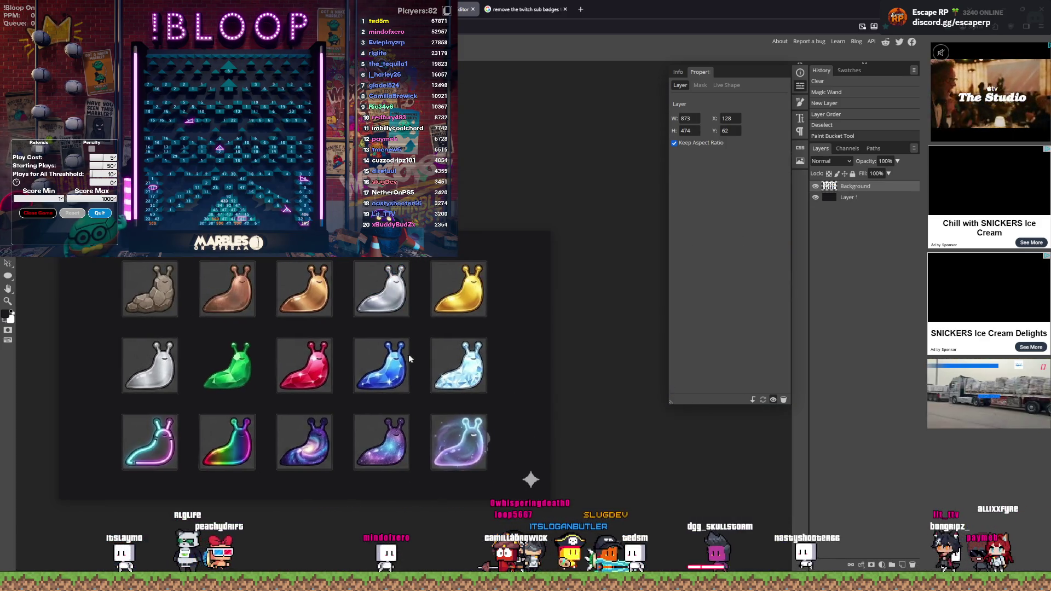
Step: Delete the grey backgrounds behind the red and orange slug tiles, dropping a stray full-canvas selection
scroll(409, 360, "down", 3)
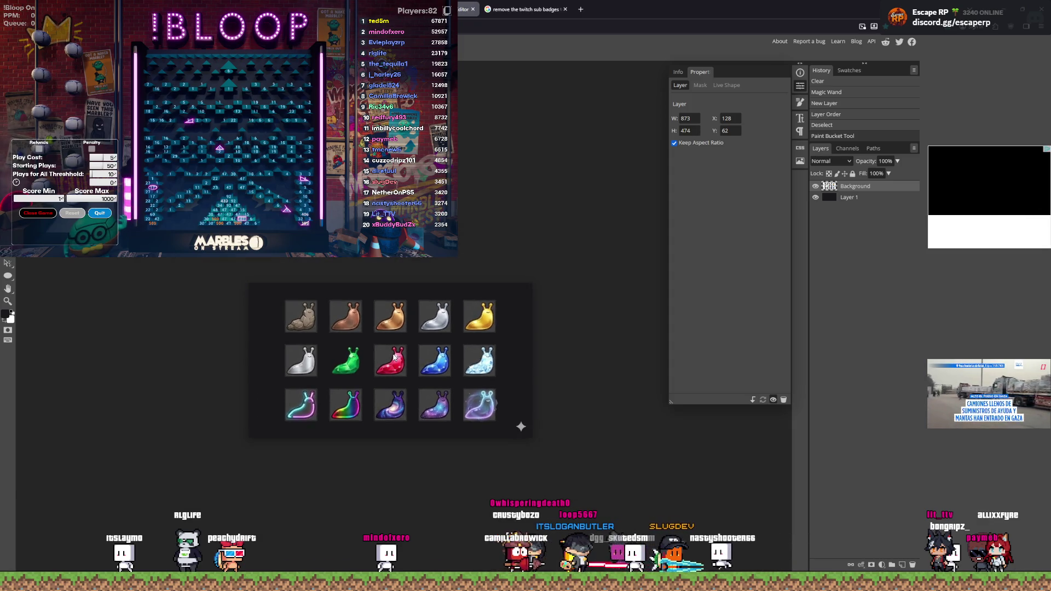
scroll(394, 356, "up", 5)
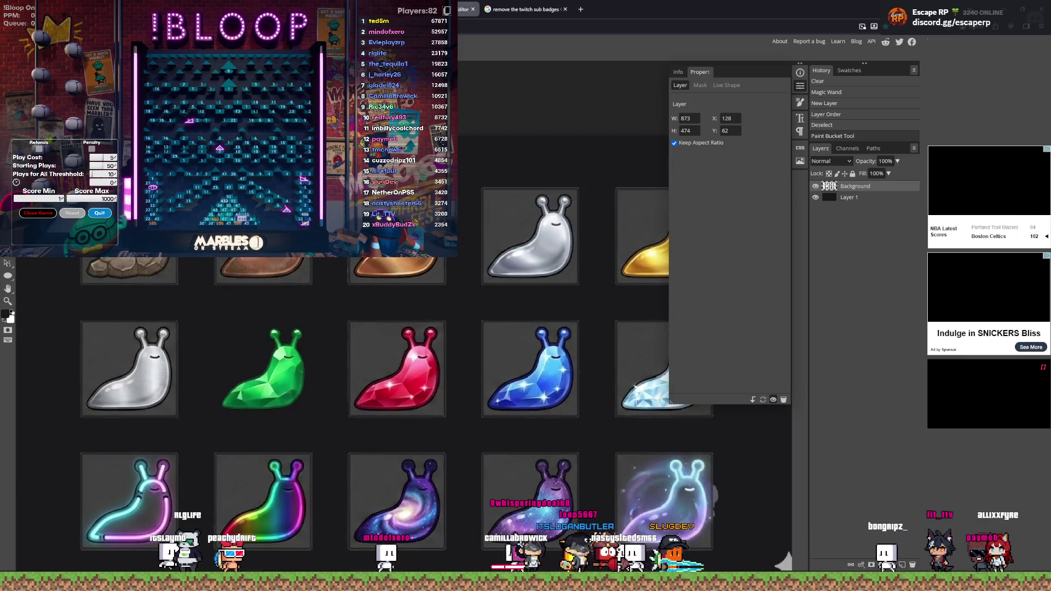
left_click(363, 356)
key("Delete")
left_click(356, 276)
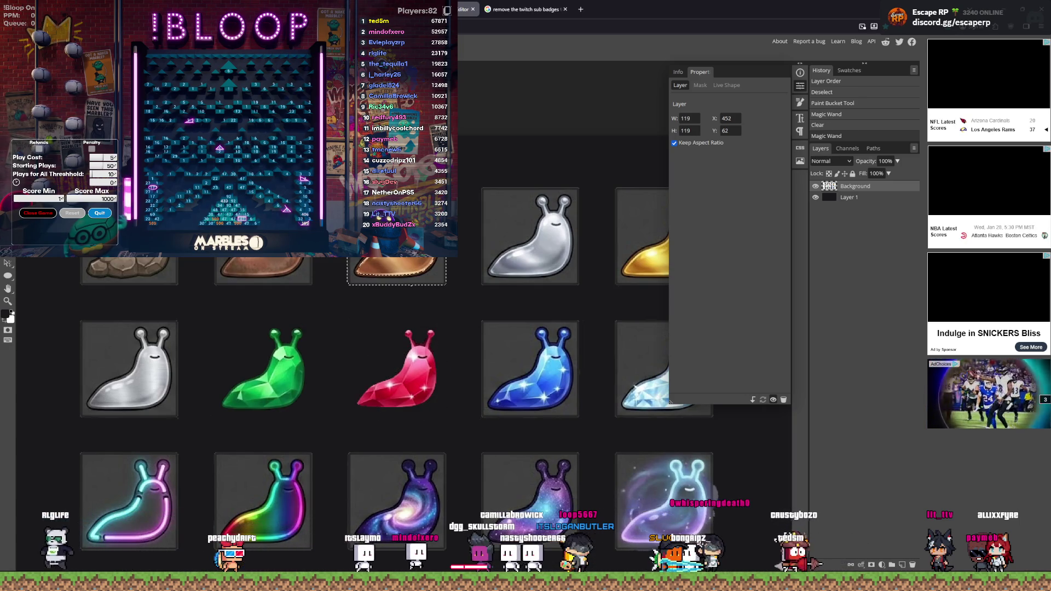
key("Delete")
left_click(222, 276)
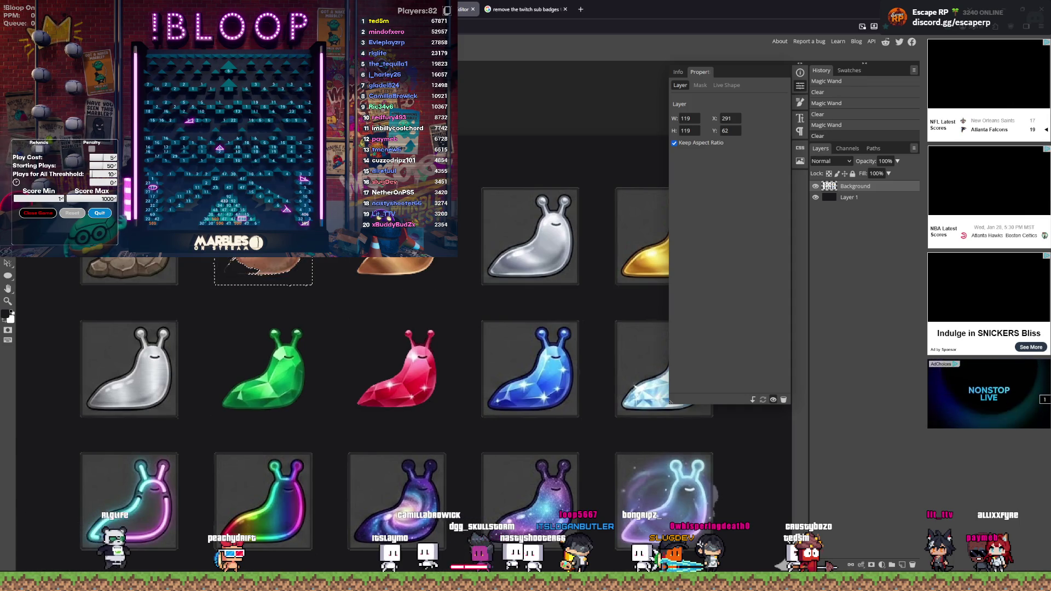
left_click(348, 319)
key("ctrl+d")
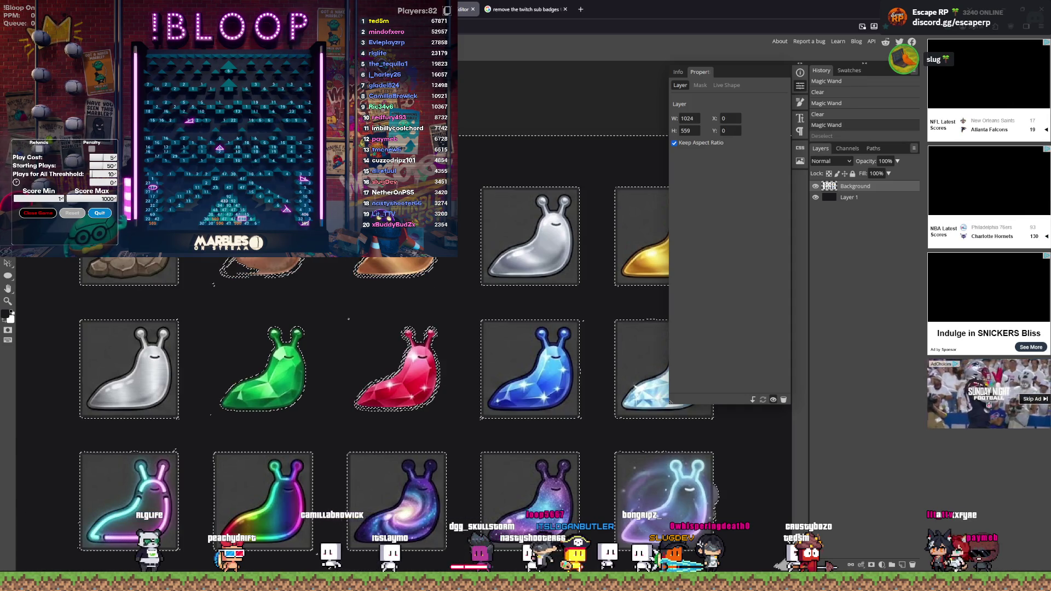
key("ctrl+z")
key("ctrl+z")
Step: Select the rock, neon, rainbow, galaxy and glowing slug backgrounds, undoing the glowing tile's clear
left_click(159, 278)
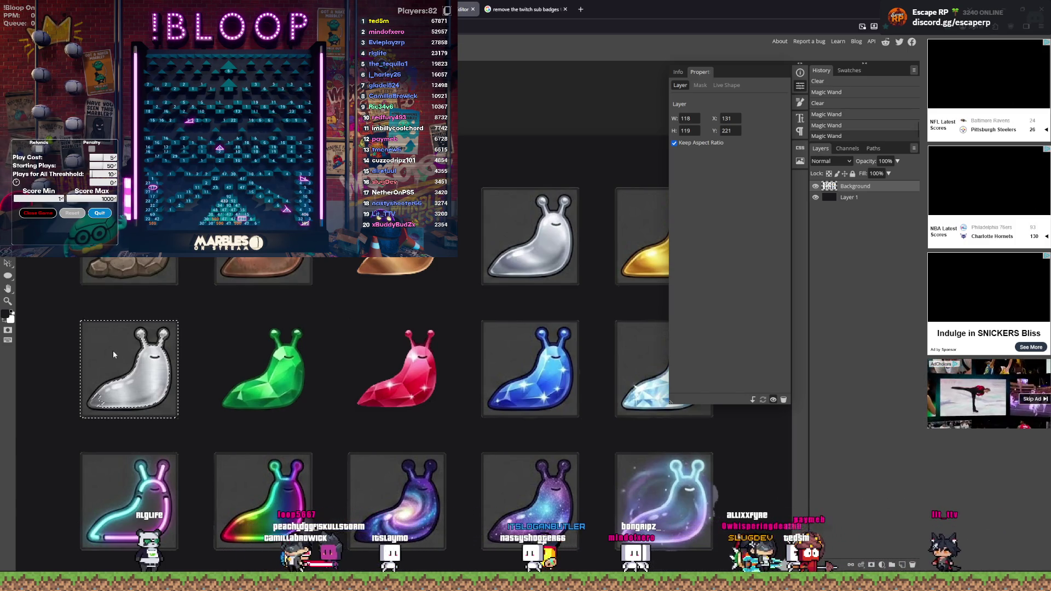
left_click(113, 486)
left_click(254, 492)
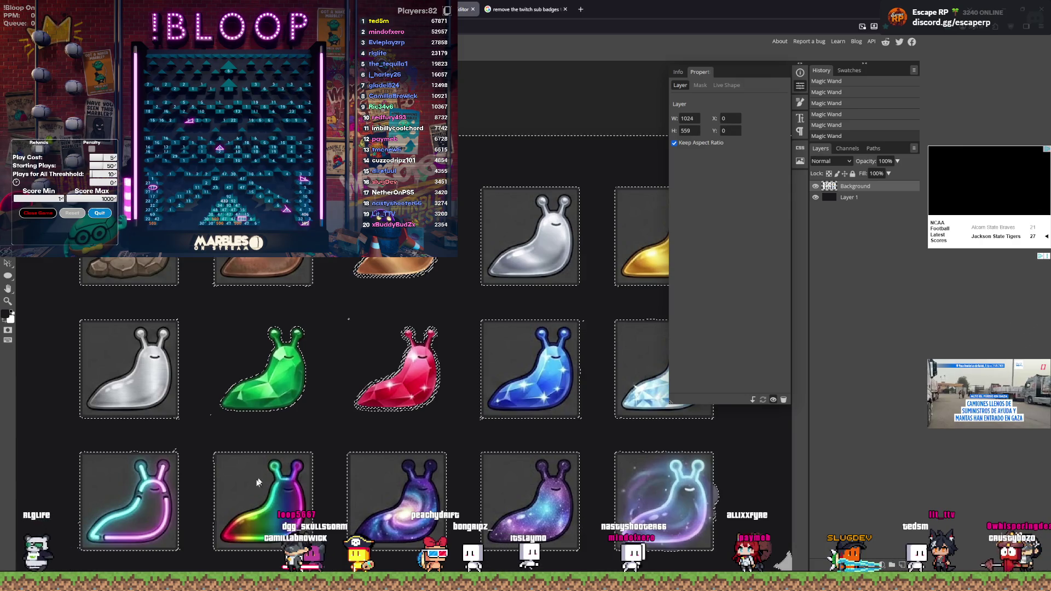
left_click(251, 483)
key("ctrl+z")
key("ctrl+z")
key("ctrl+z")
left_click(364, 476)
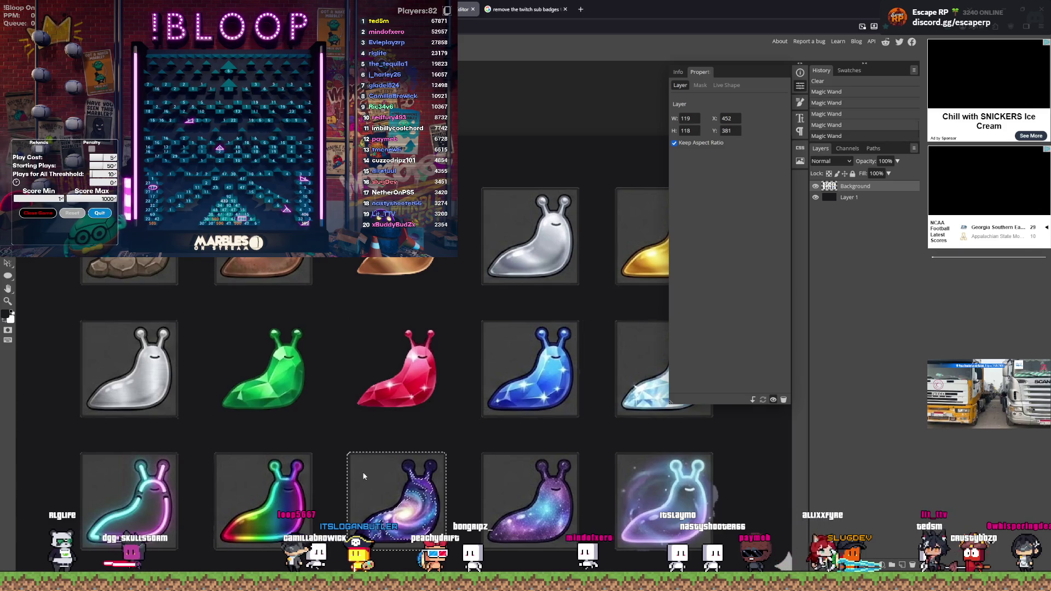
left_click(638, 468)
key("Delete")
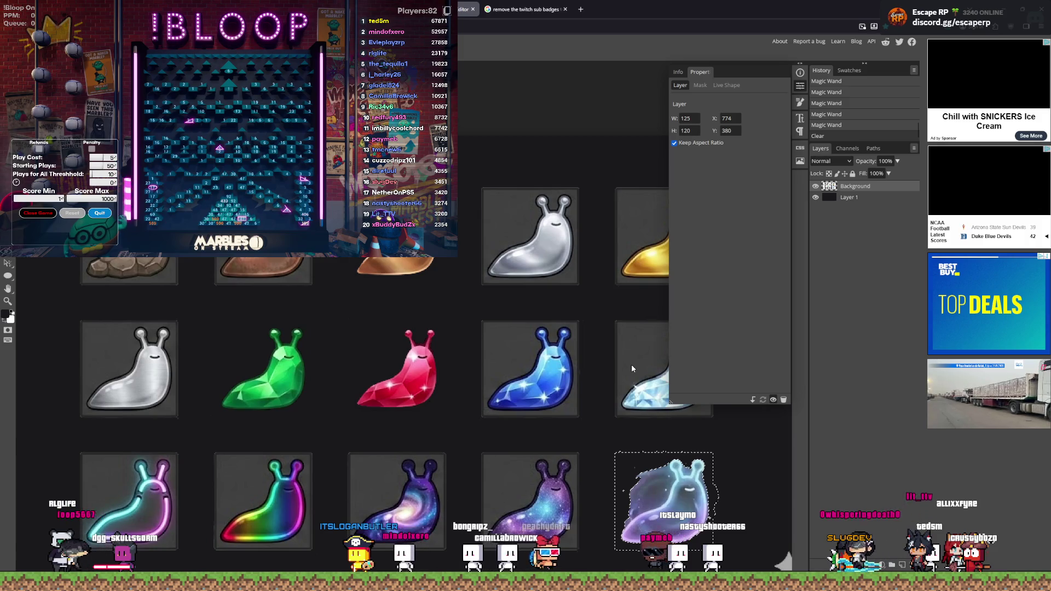
key("ctrl+z")
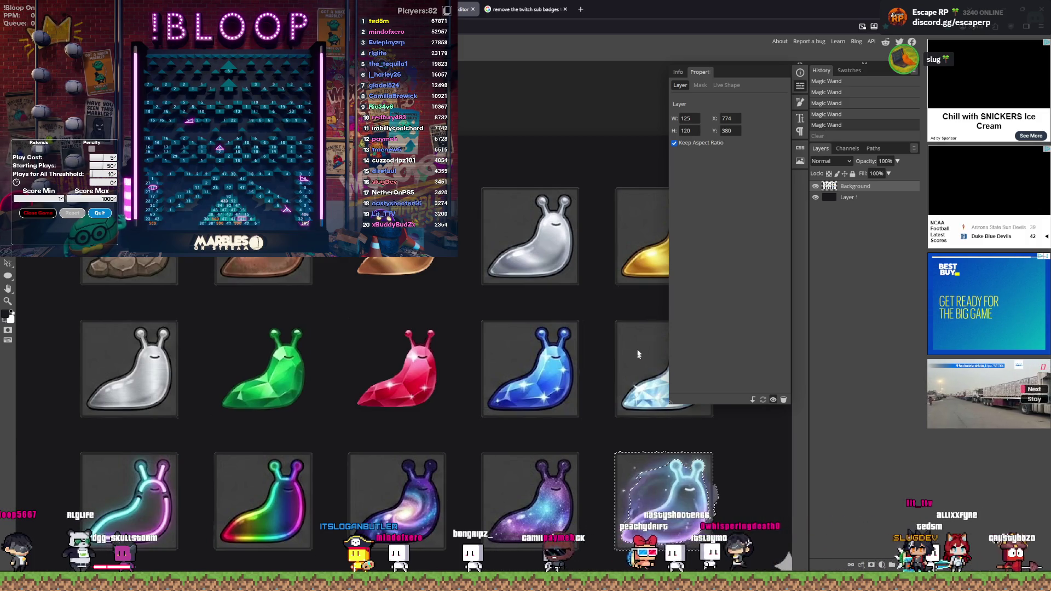
Step: Clear the grey backgrounds behind the blue and silver slug tiles
left_click(652, 368)
left_click(504, 353)
key("Delete")
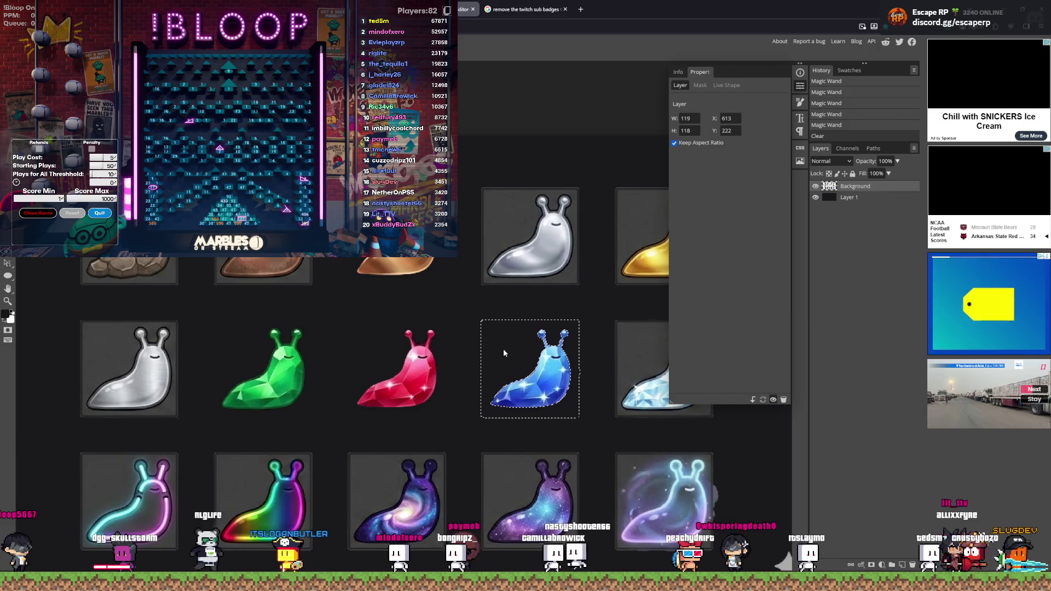
left_click(486, 219)
key("Delete")
Step: Erase the gold and light-blue slug tiles' grey backgrounds, dropping an accidental whole-background selection
scroll(474, 219, "down", 2)
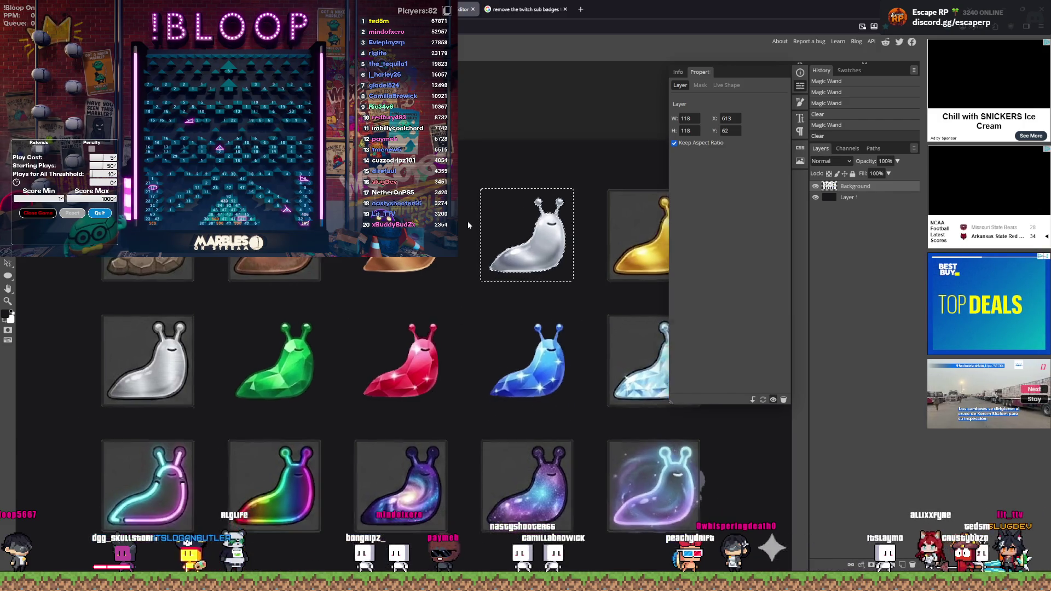
scroll(464, 233, "right", 2)
left_click(517, 218)
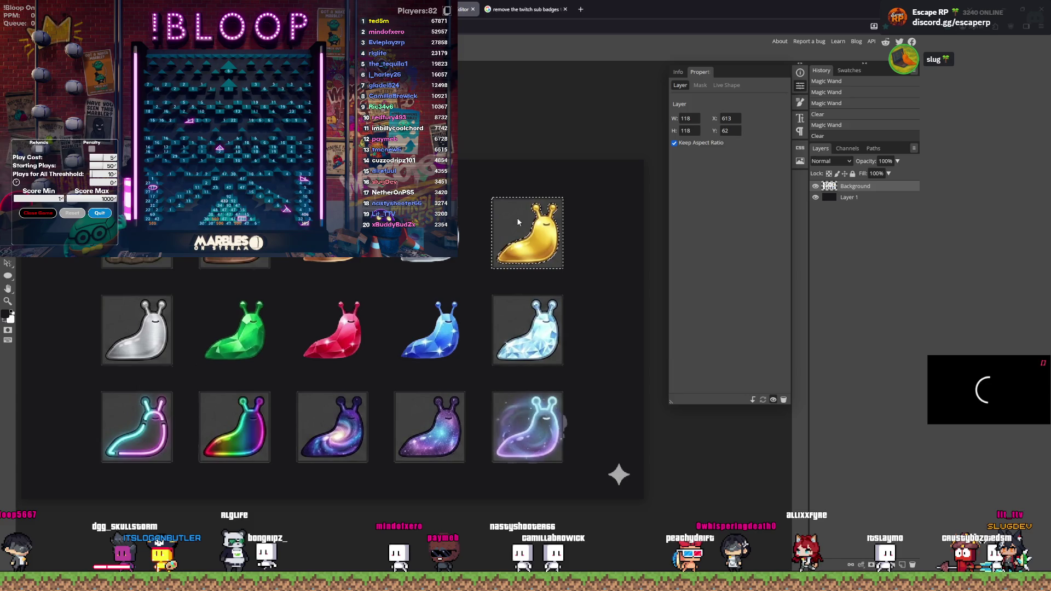
key("Delete")
left_click(505, 311)
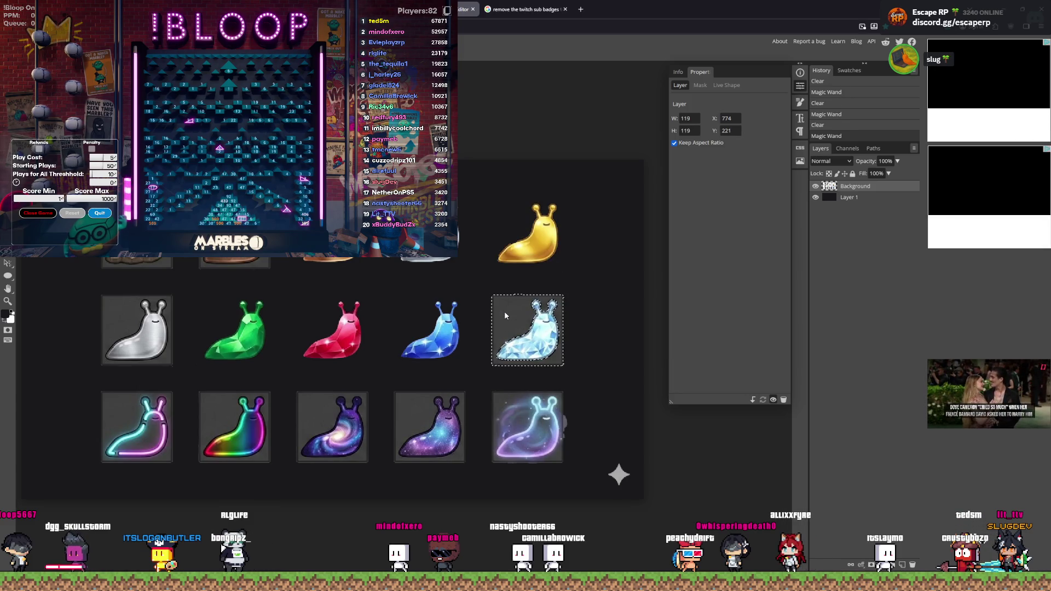
key("Delete")
left_click(599, 323)
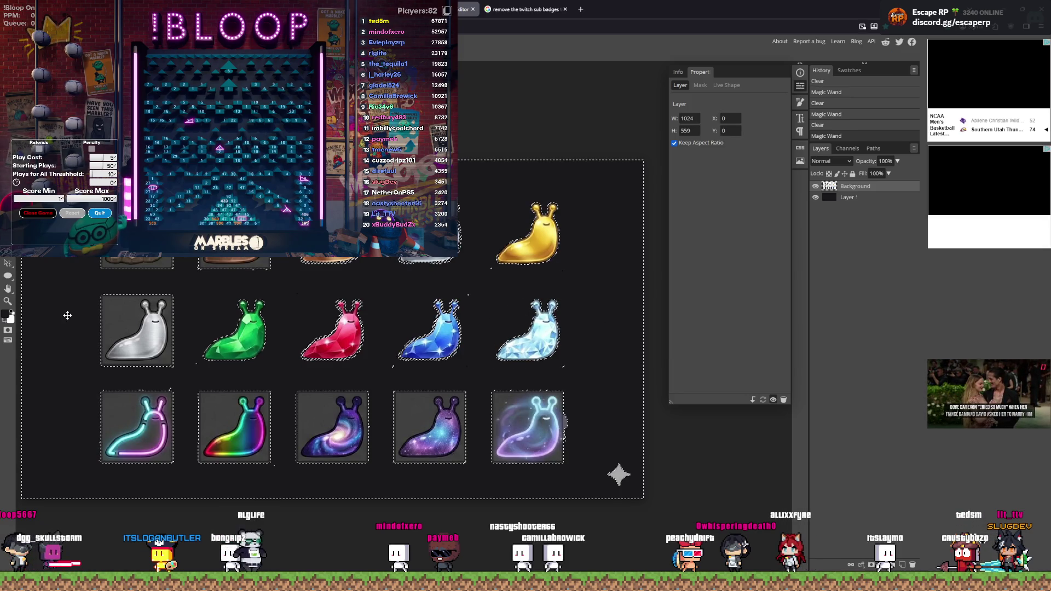
key("ctrl+d")
Step: Restore the silver slug tile's background by undoing its clear, then deselect
left_click(118, 318)
key("Delete")
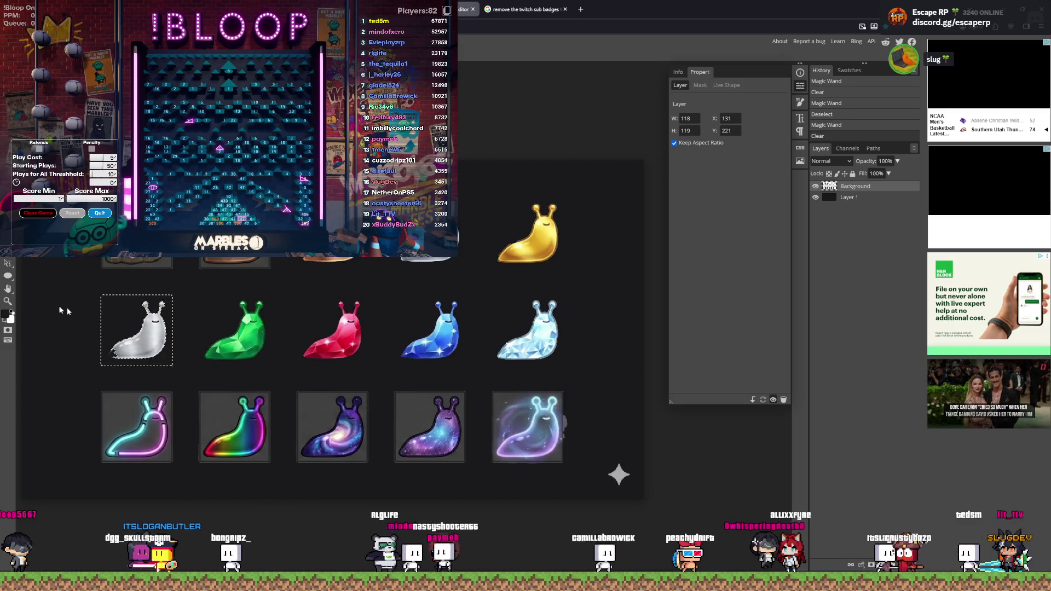
left_click(53, 305)
key("ctrl+z")
key("ctrl+z")
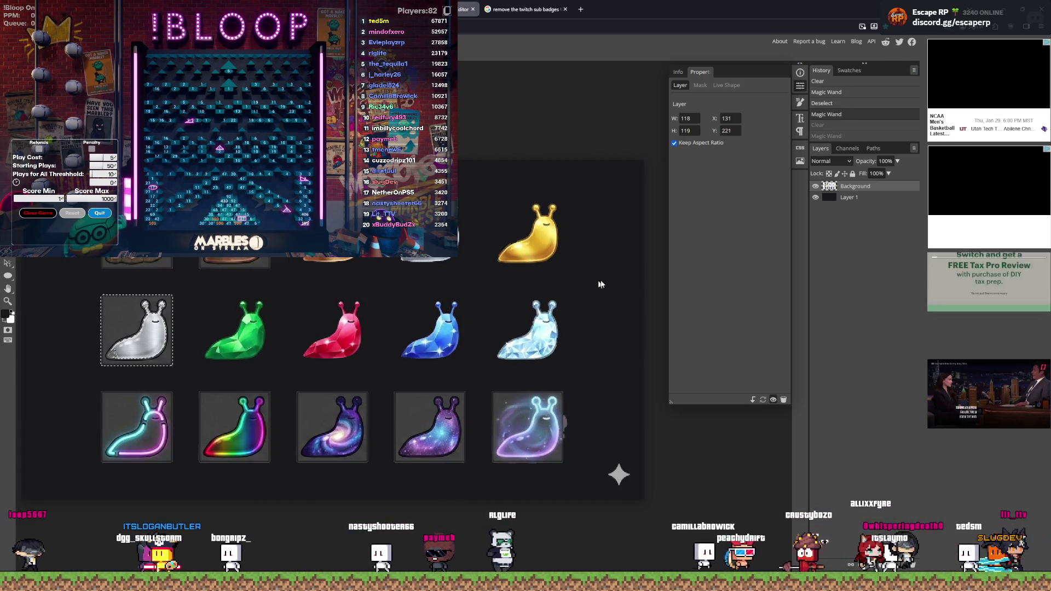
left_click(606, 251)
key("ctrl+d")
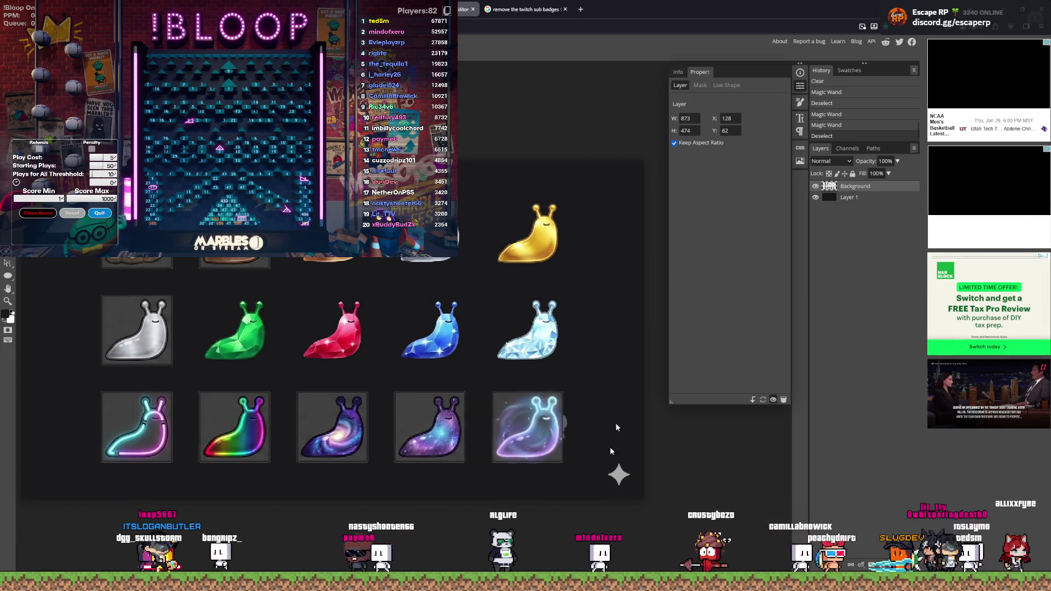
scroll(614, 440, "up", 3)
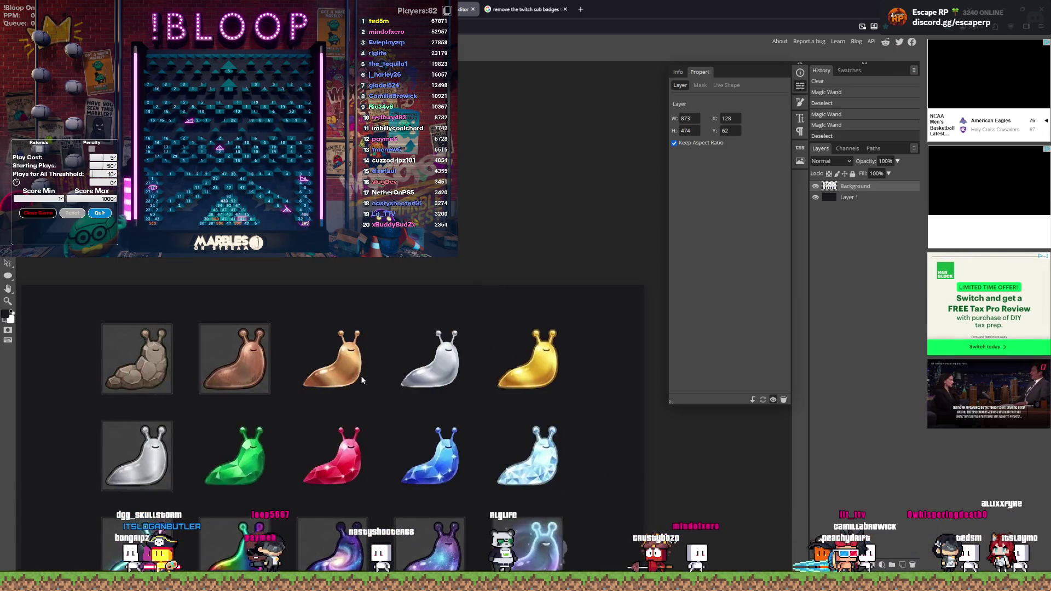
Step: Zoom out of the badge sheet and switch to the Gemini tab with the enlarged slug image
scroll(361, 380, "down", 5)
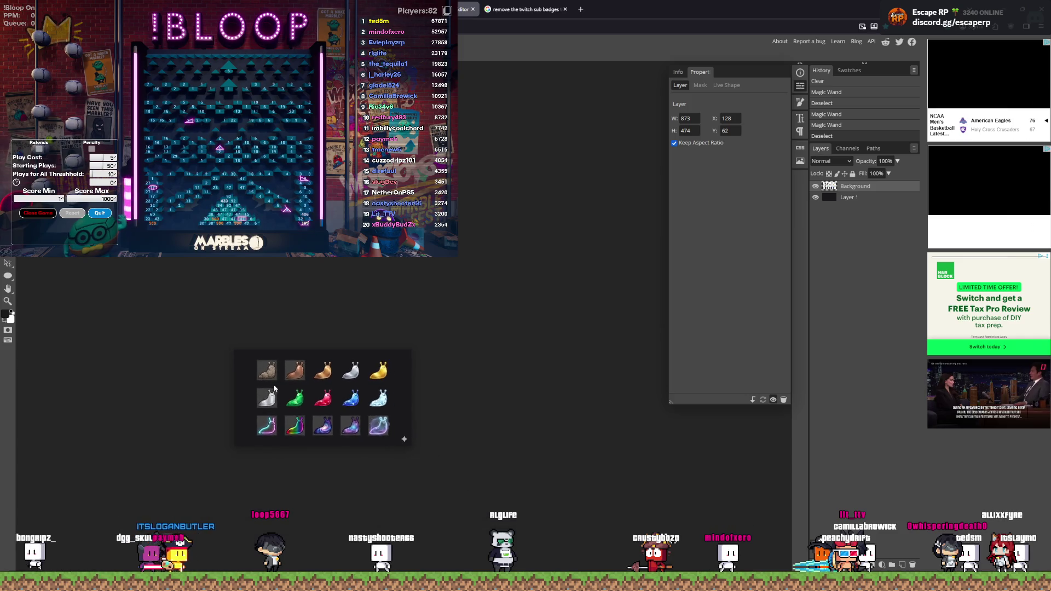
scroll(296, 424, "left", 2)
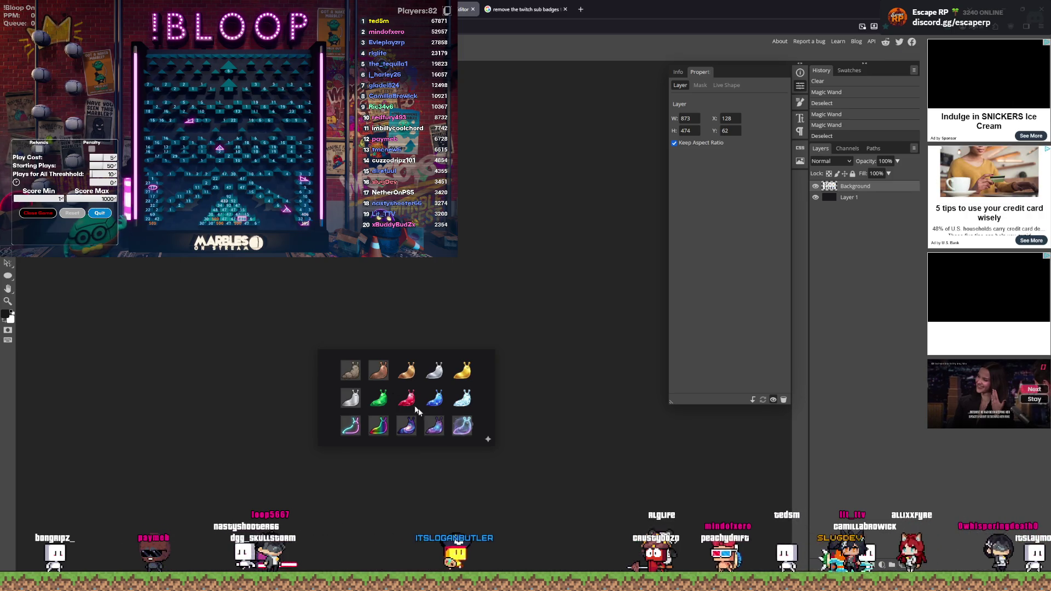
key("ctrl+Tab")
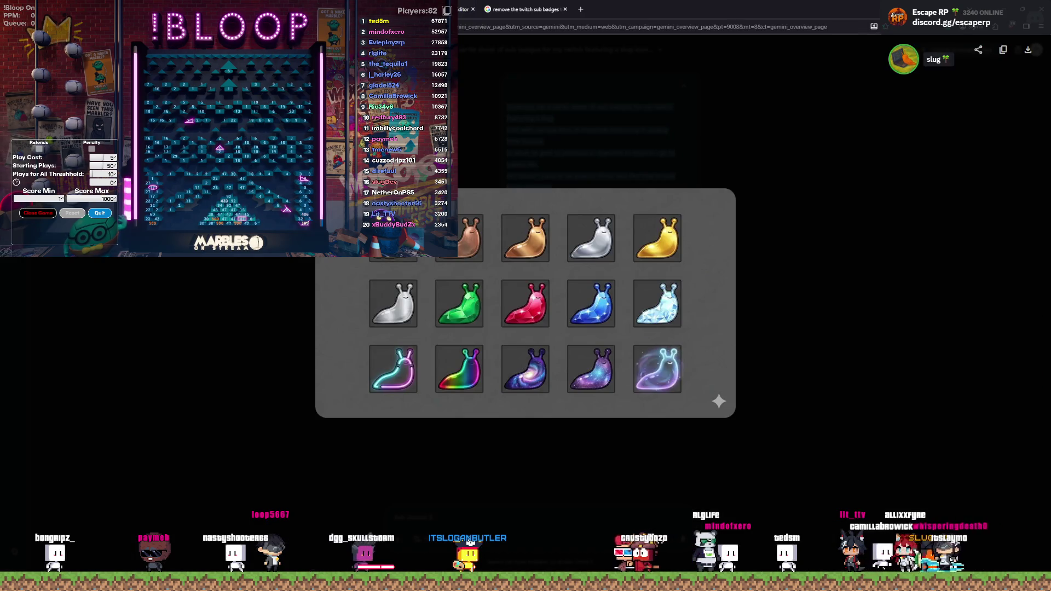
Step: Copy the full-size TWITCH SUB BADGES image, go back to the results, and return to Photopea's tab
key("ctrl+Tab")
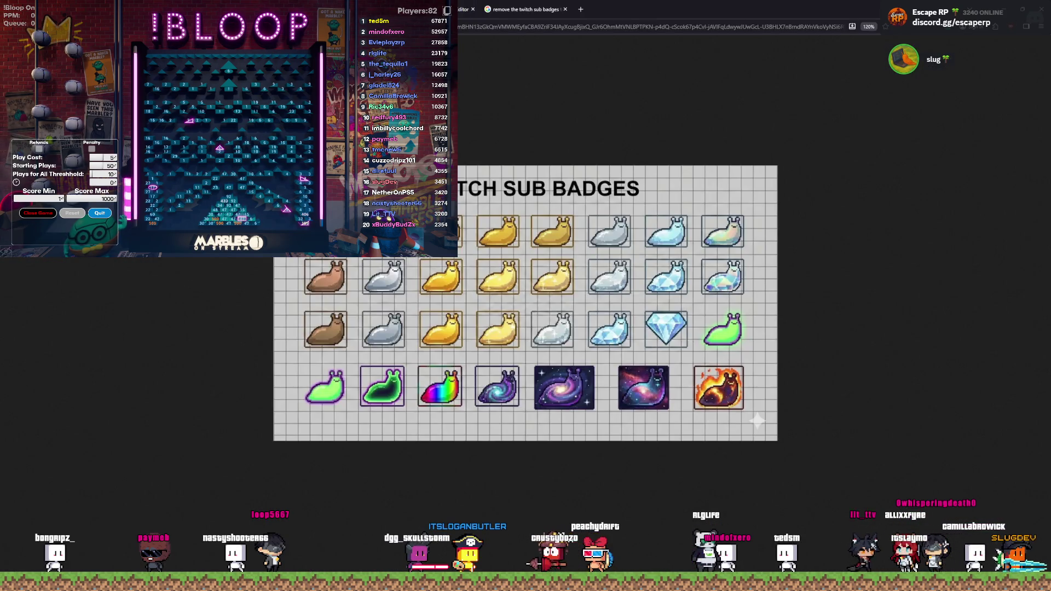
right_click(313, 181)
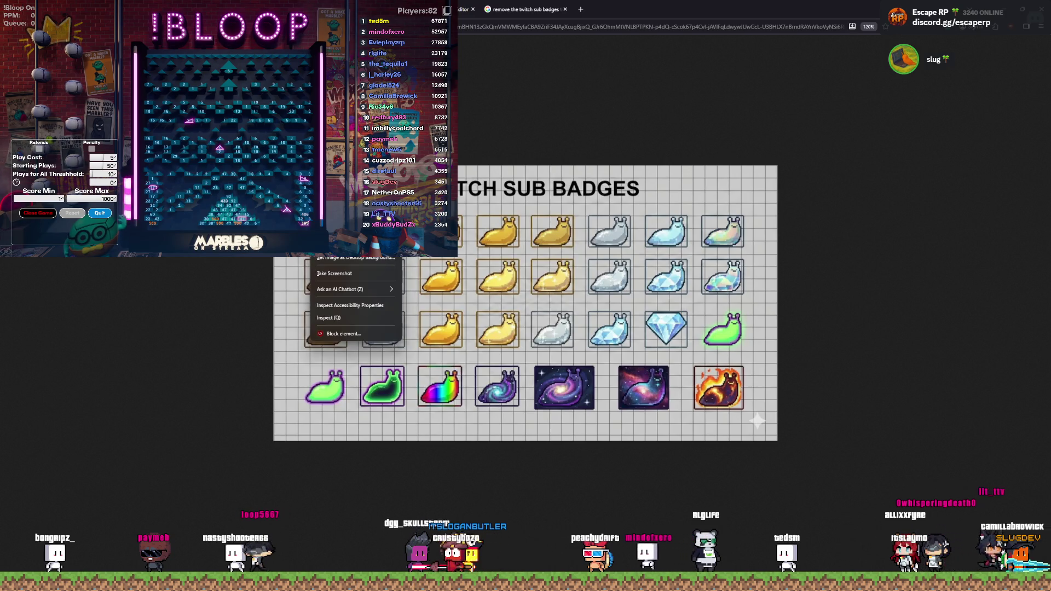
key("Escape")
right_click(334, 213)
key("Escape")
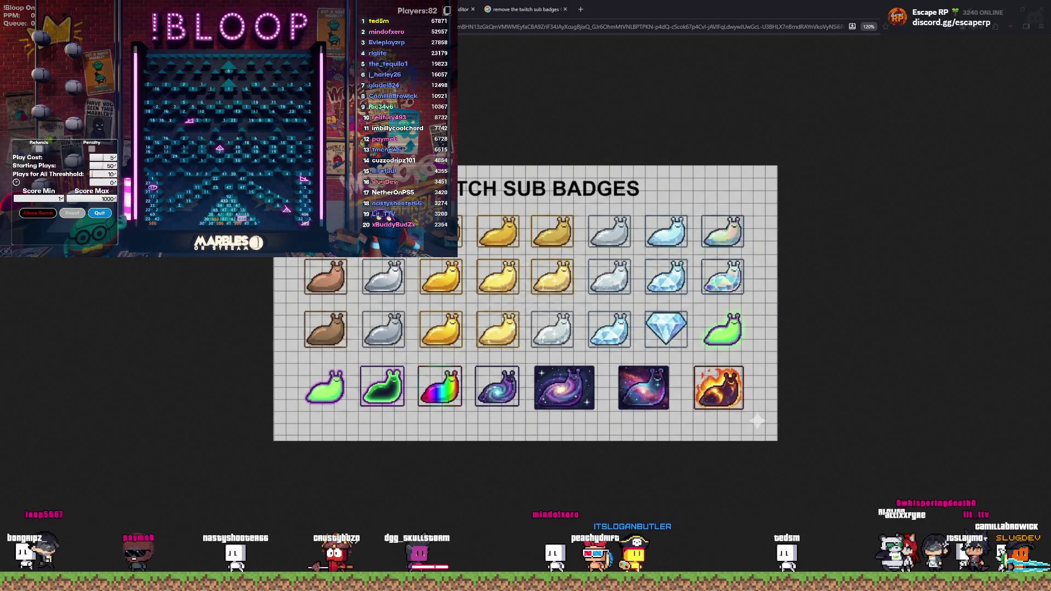
key("alt+Left")
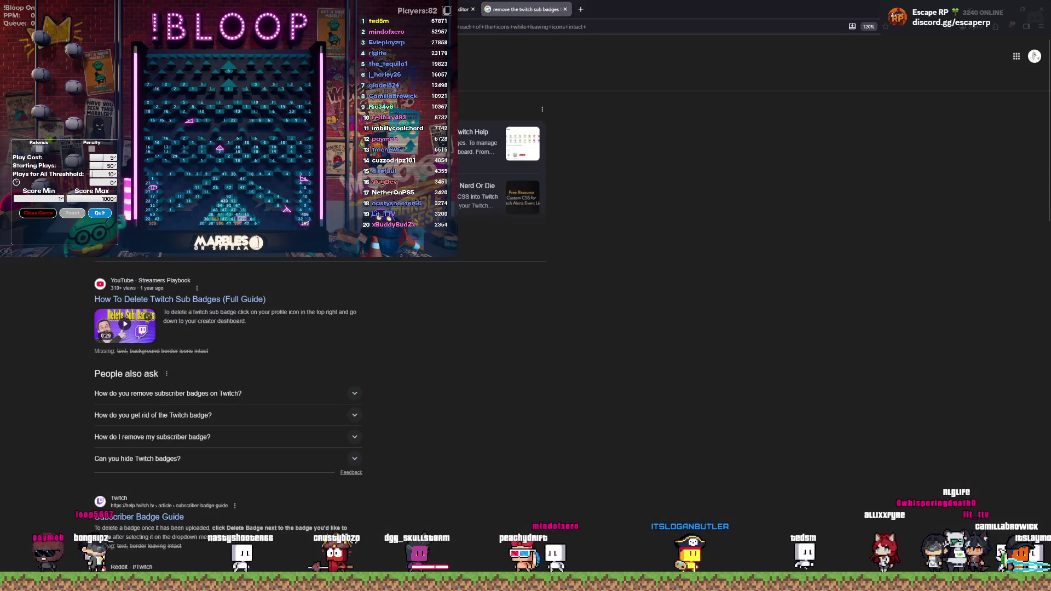
key("ctrl+shift+Tab")
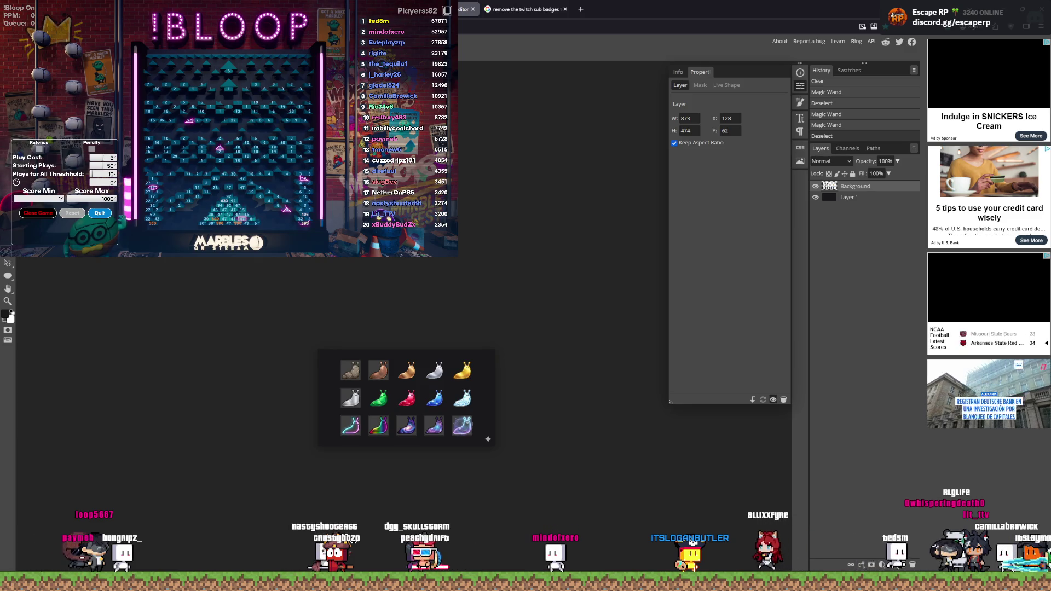
Step: Undo a trial paste, then load photopea.com in a new tab placed before the search tab
key("ctrl+v")
key("ctrl+z")
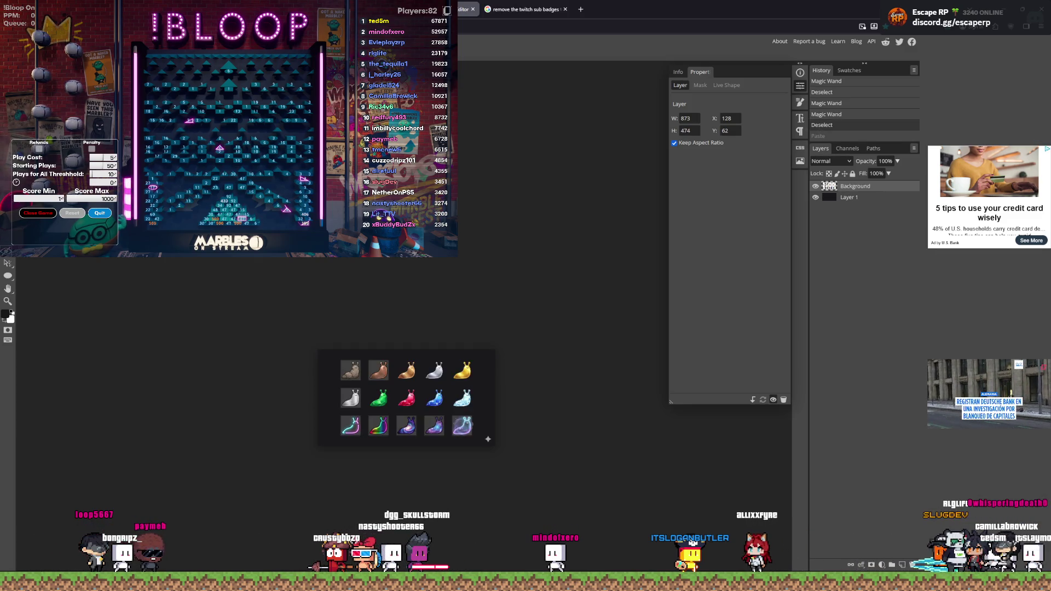
left_click(580, 9)
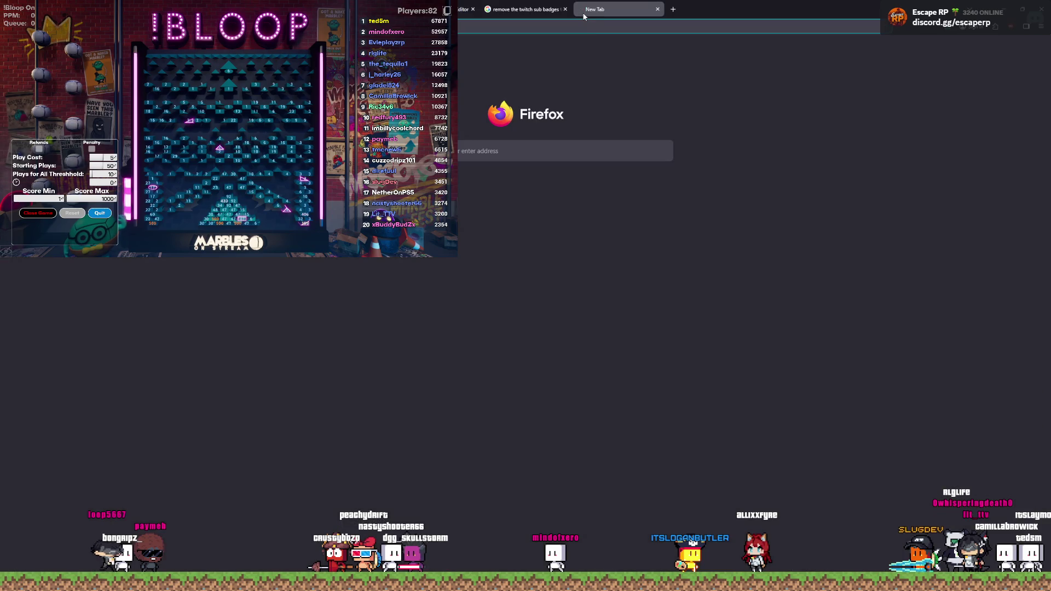
type("photopea.com")
key("Return")
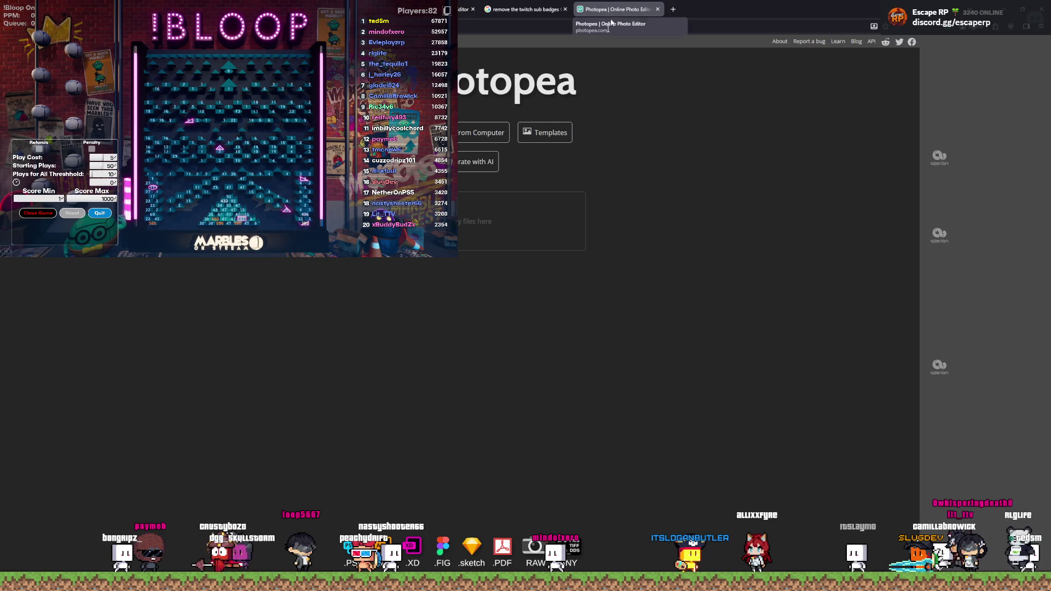
left_click_drag(617, 3, 507, 4)
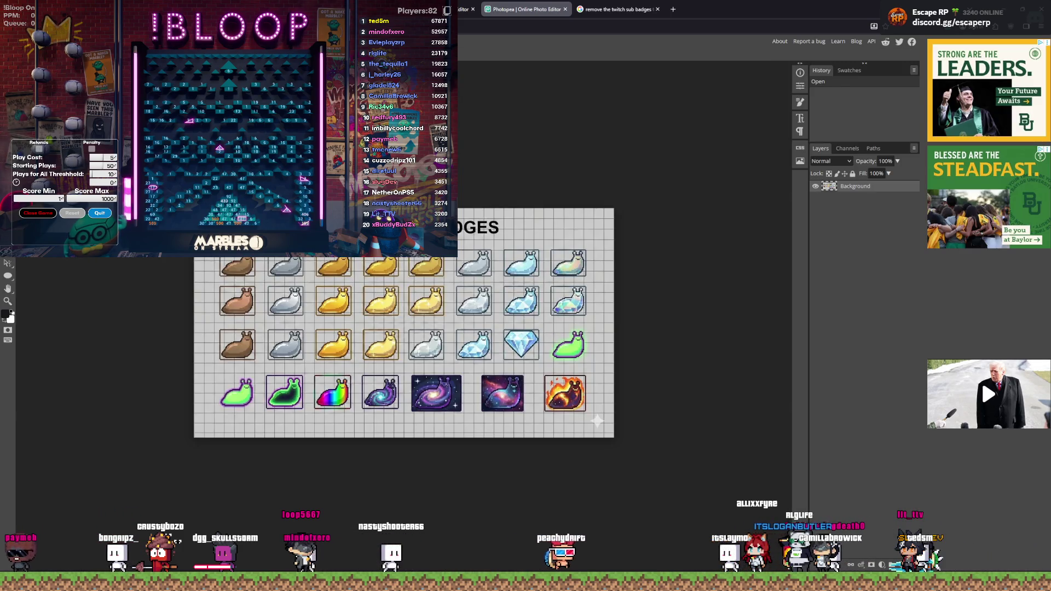
Step: Magic Wand the white grid background and delete it, which also clears the slug fills
scroll(230, 360, "up", 3)
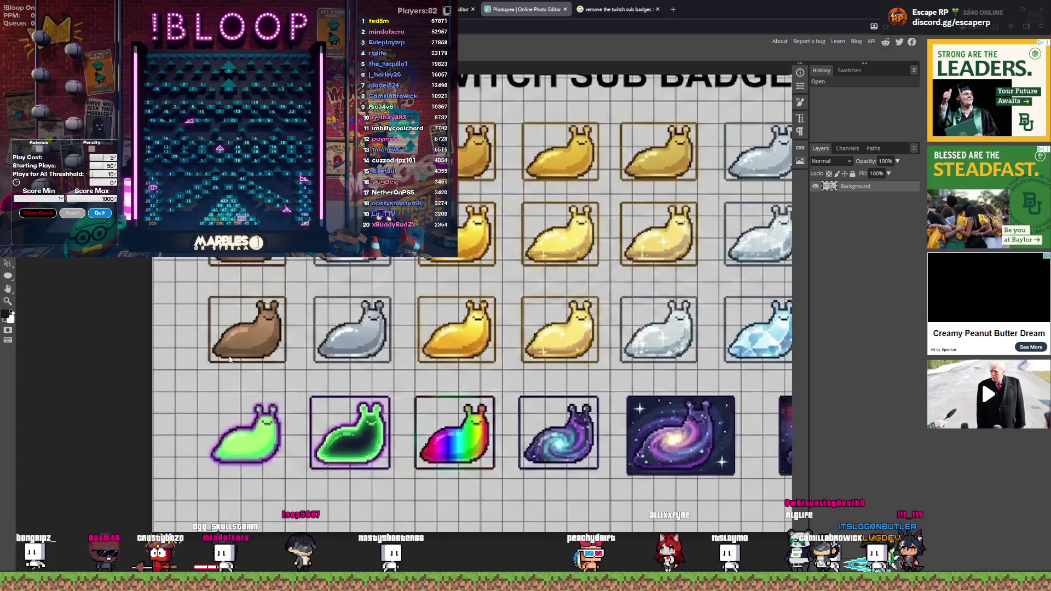
scroll(230, 360, "down", 1)
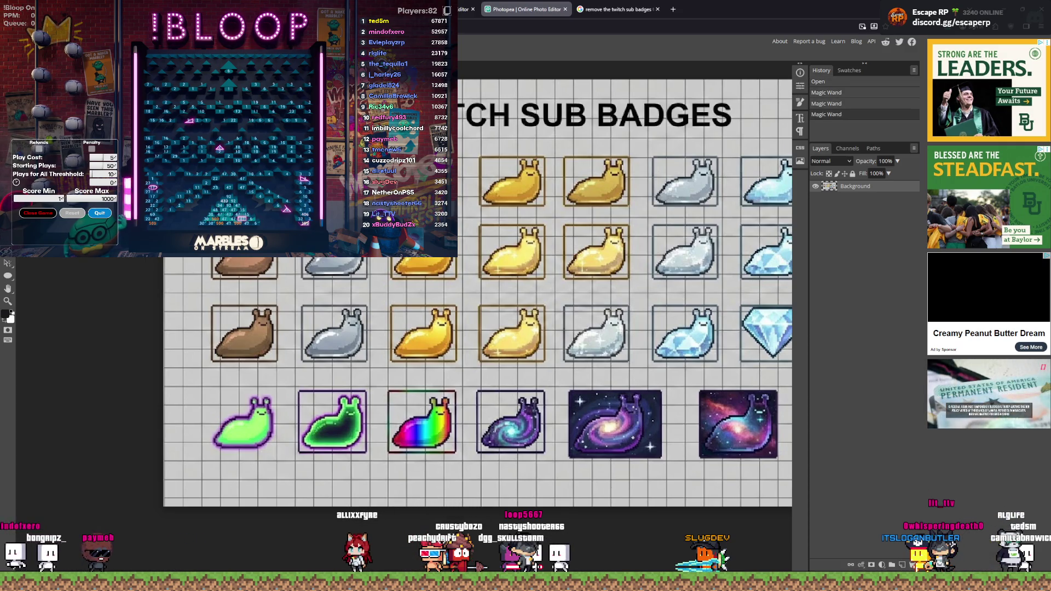
left_click(173, 350)
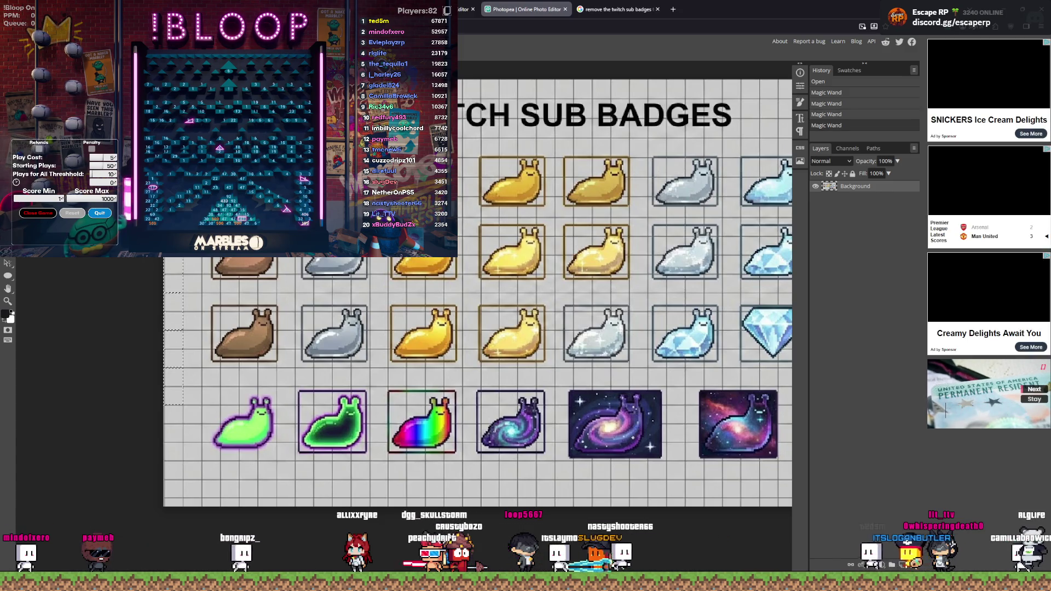
scroll(238, 305, "up", 3)
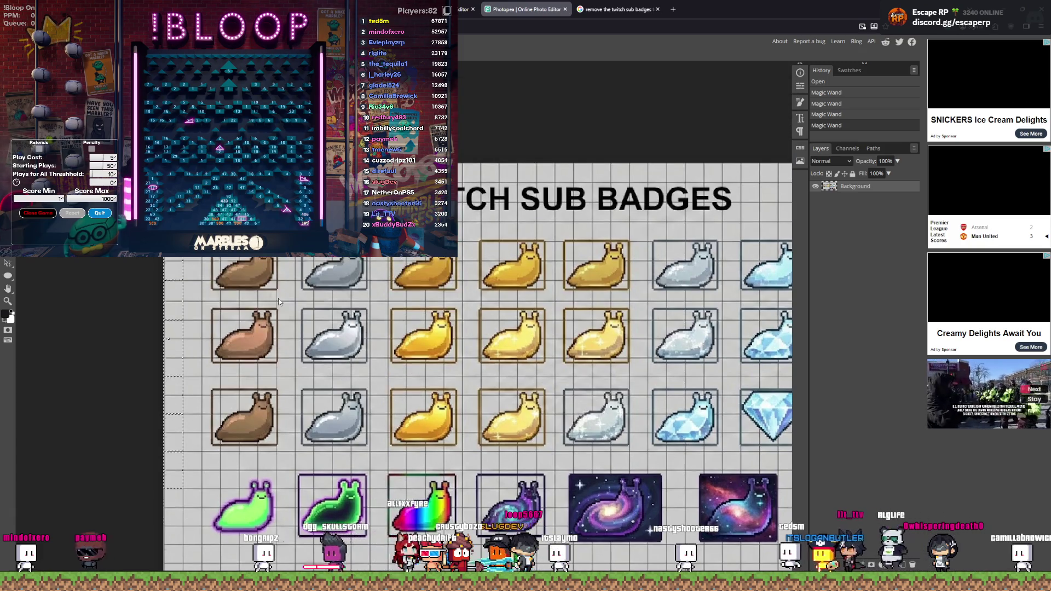
left_click(202, 288)
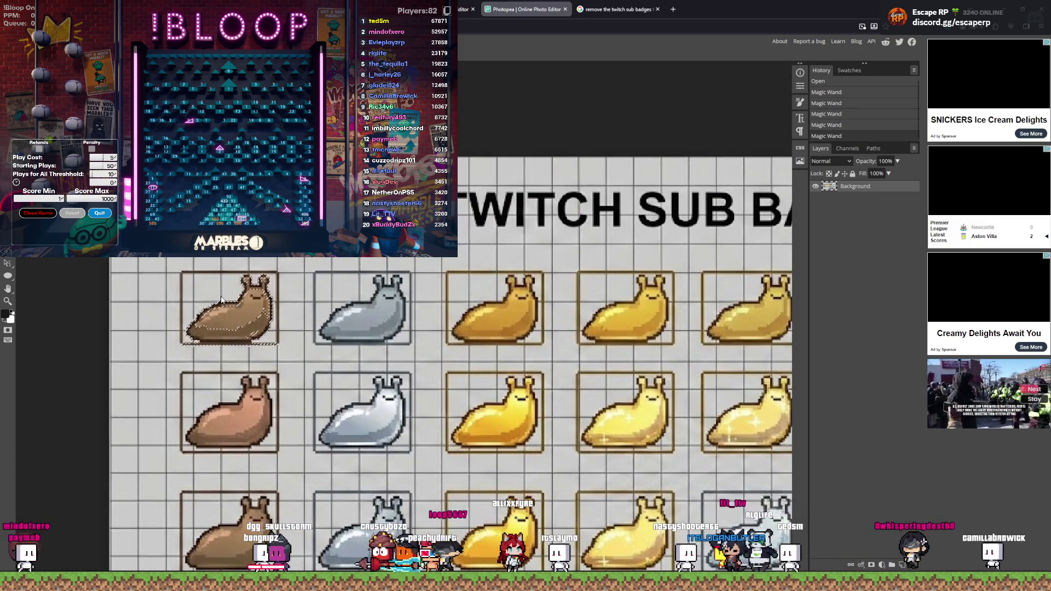
left_click(176, 293)
left_click(221, 265)
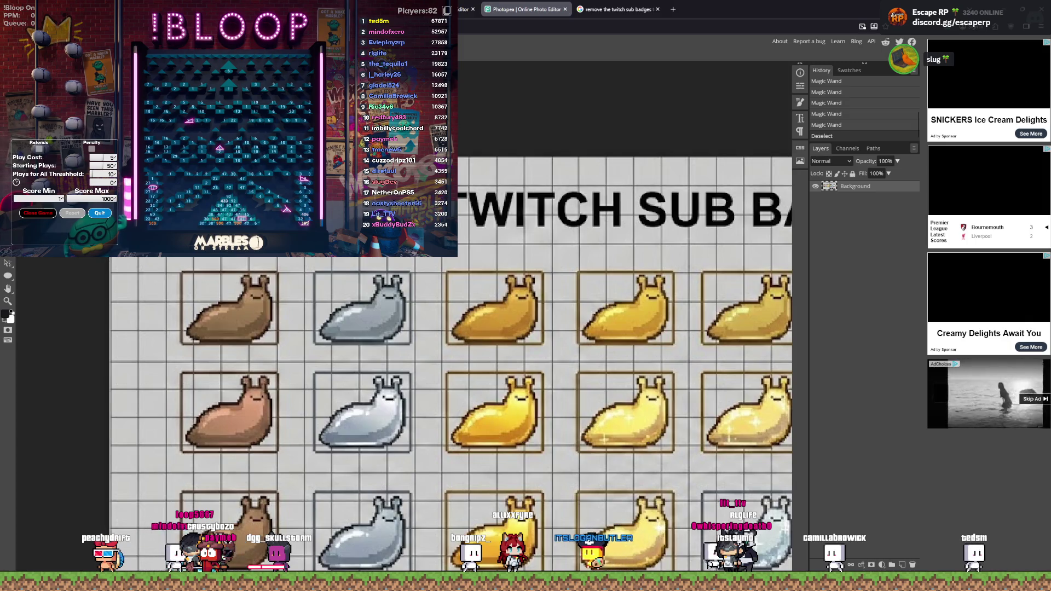
left_click(472, 212)
key("ctrl+d")
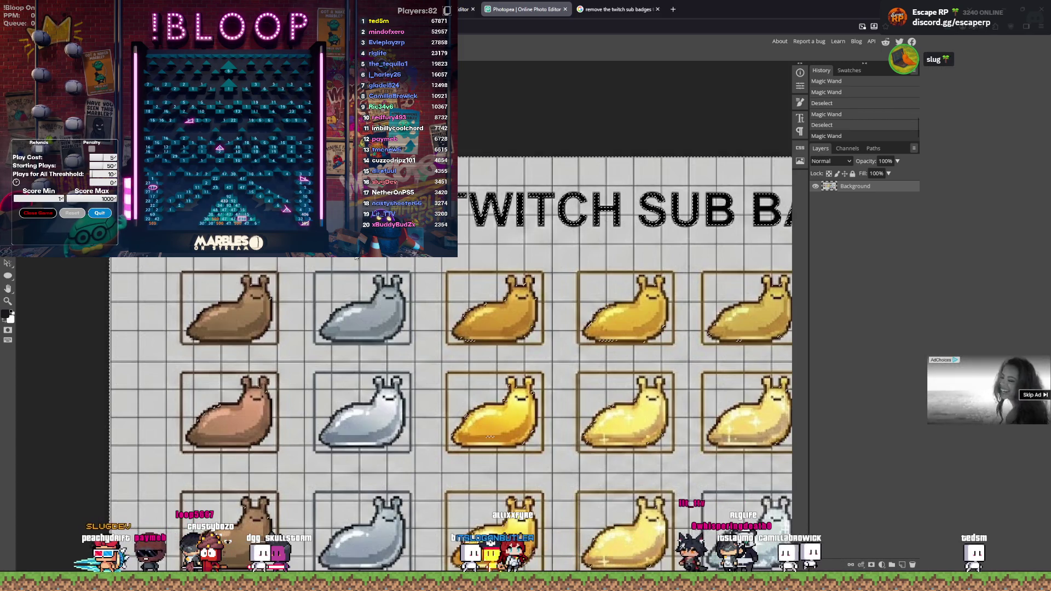
left_click(356, 258)
key("Delete")
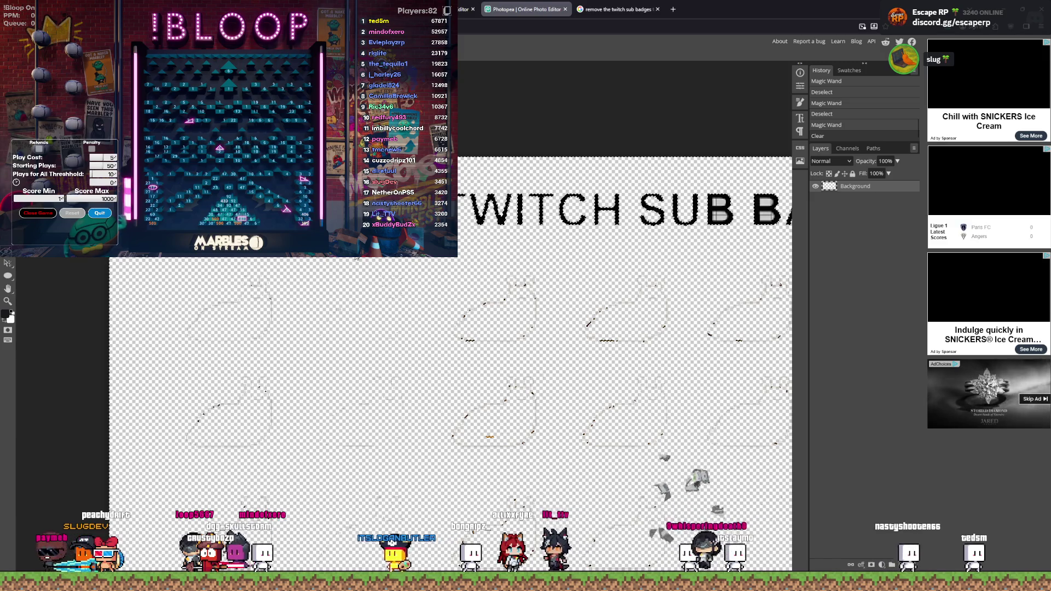
Step: Undo the erase that wiped the slug fills and retry the grid background deletion, reverting it
key("ctrl+z")
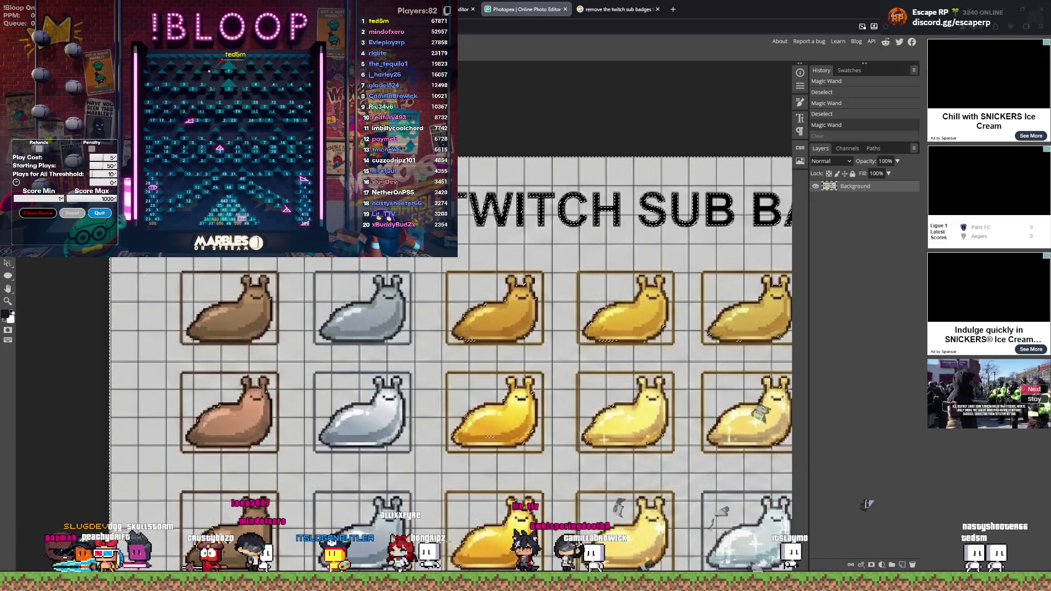
key("ctrl+d")
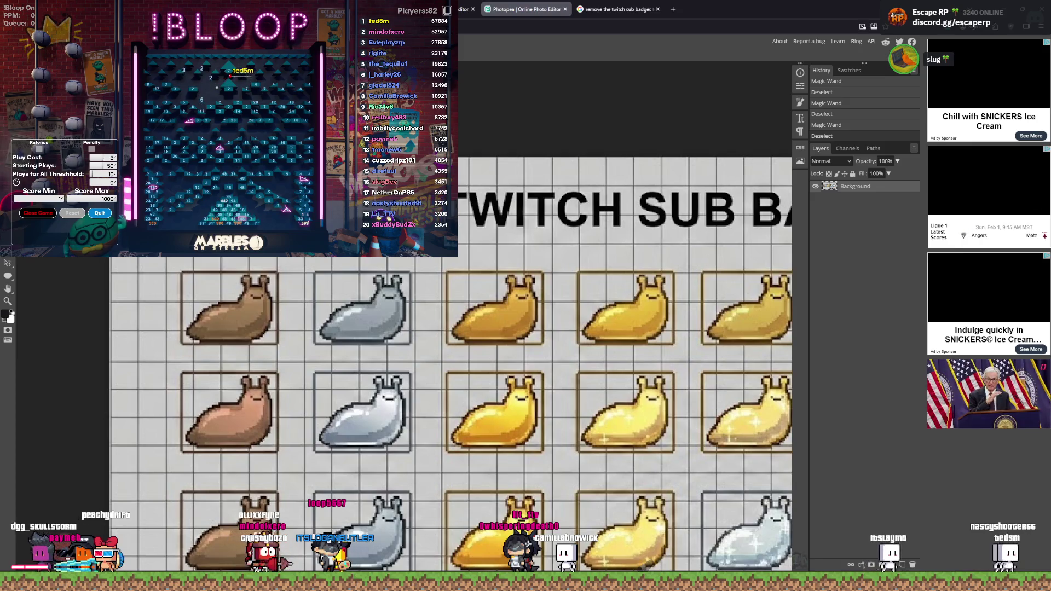
key("ctrl+z")
key("Delete")
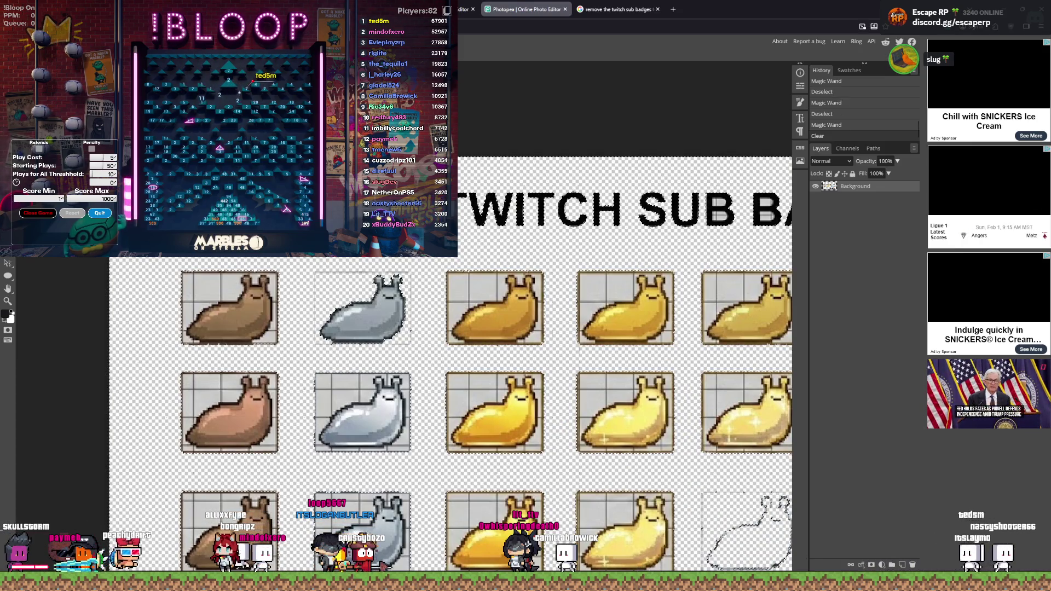
scroll(244, 266, "down", 3)
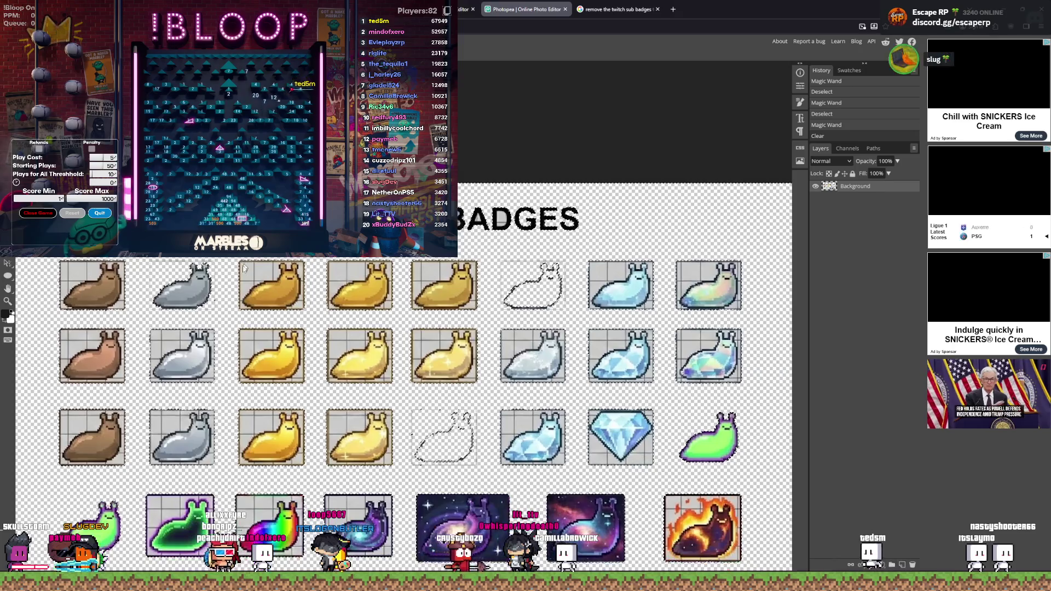
scroll(249, 290, "down", 1)
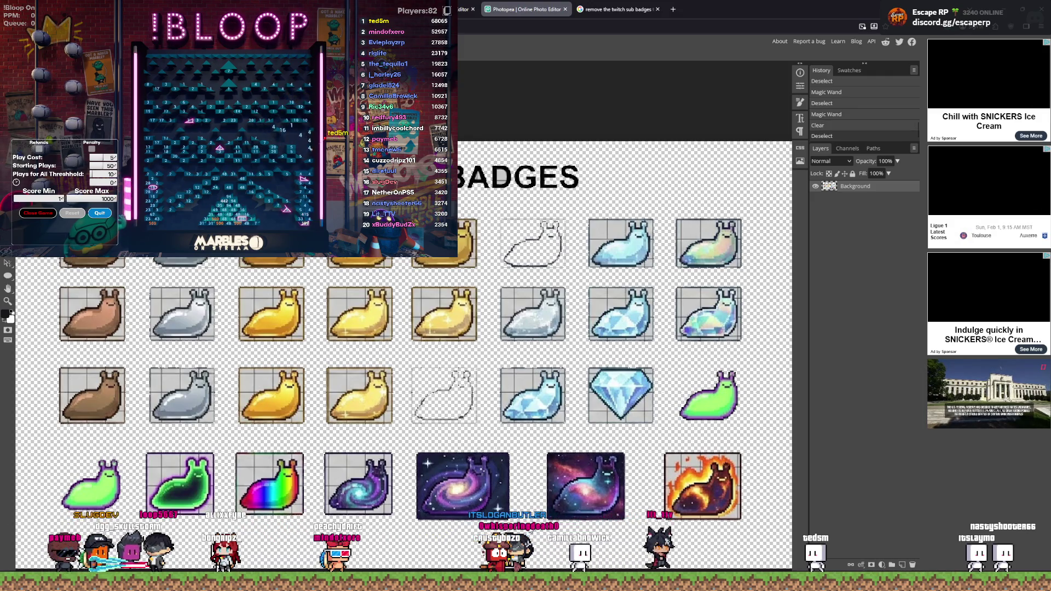
left_click(526, 533)
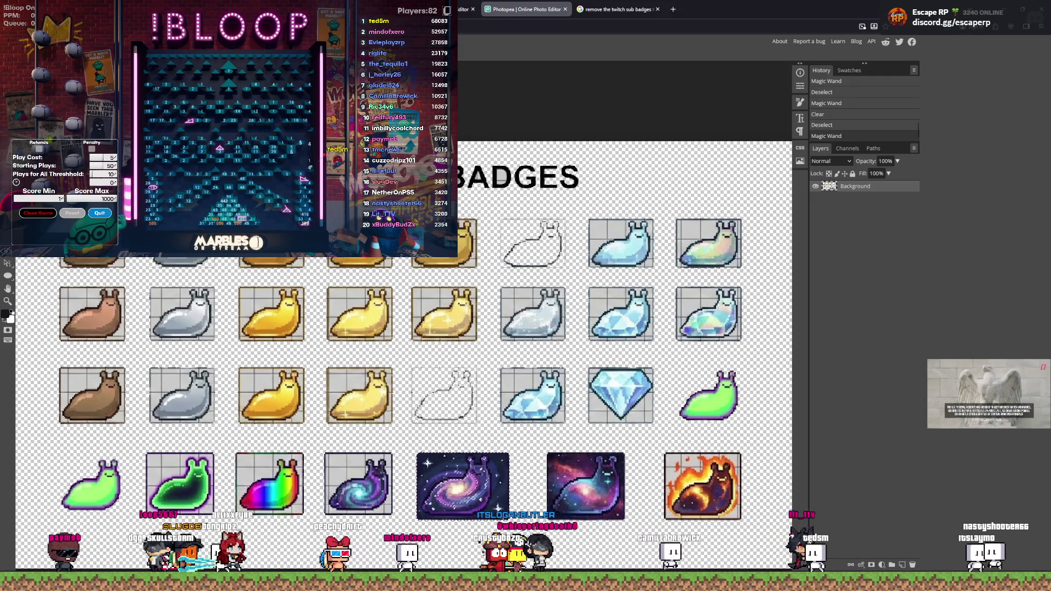
left_click(388, 485)
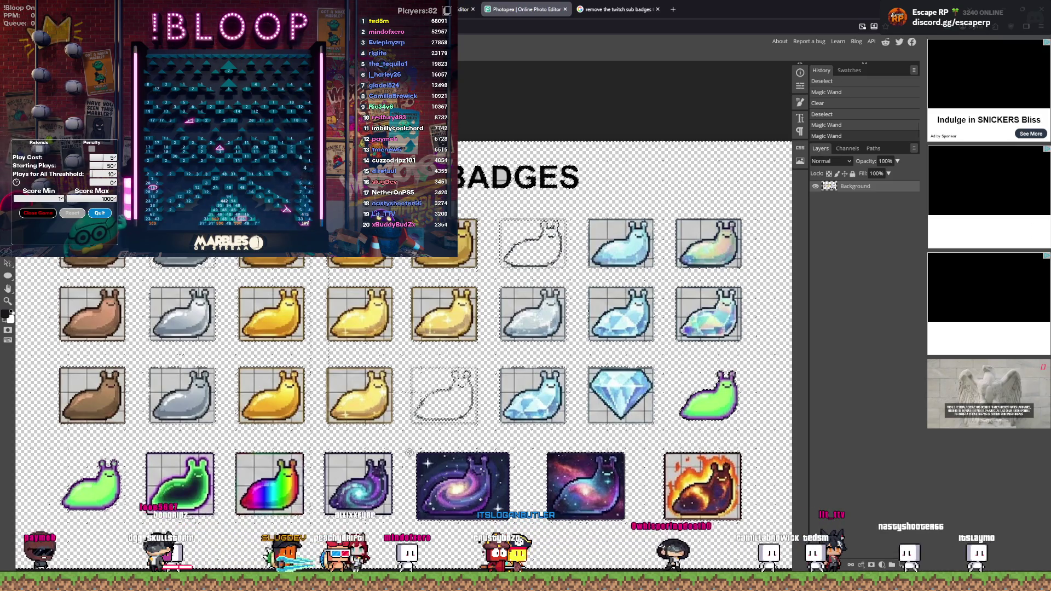
key("ctrl+z")
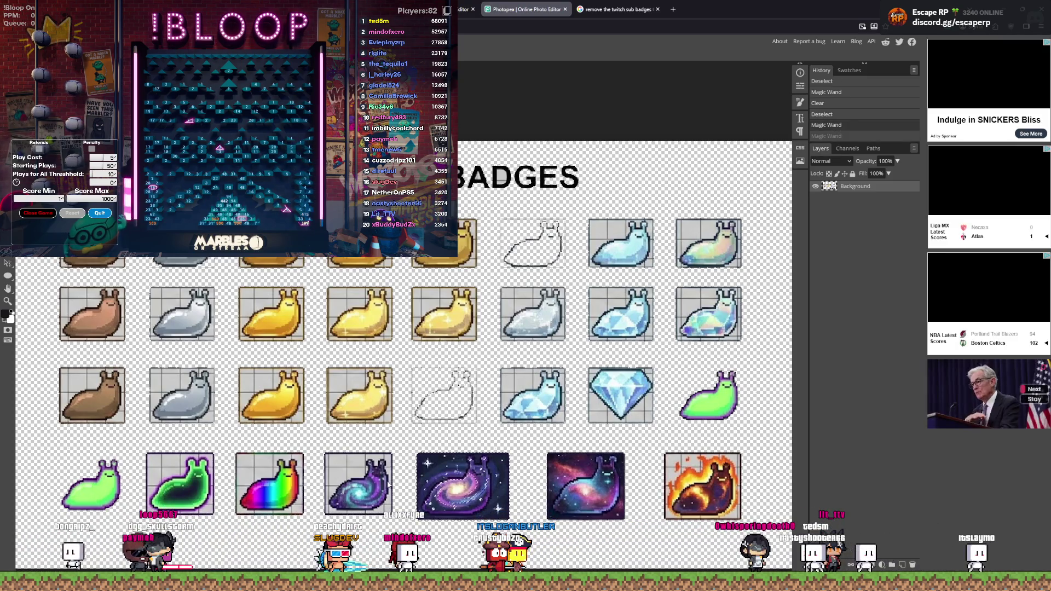
key("ctrl+z")
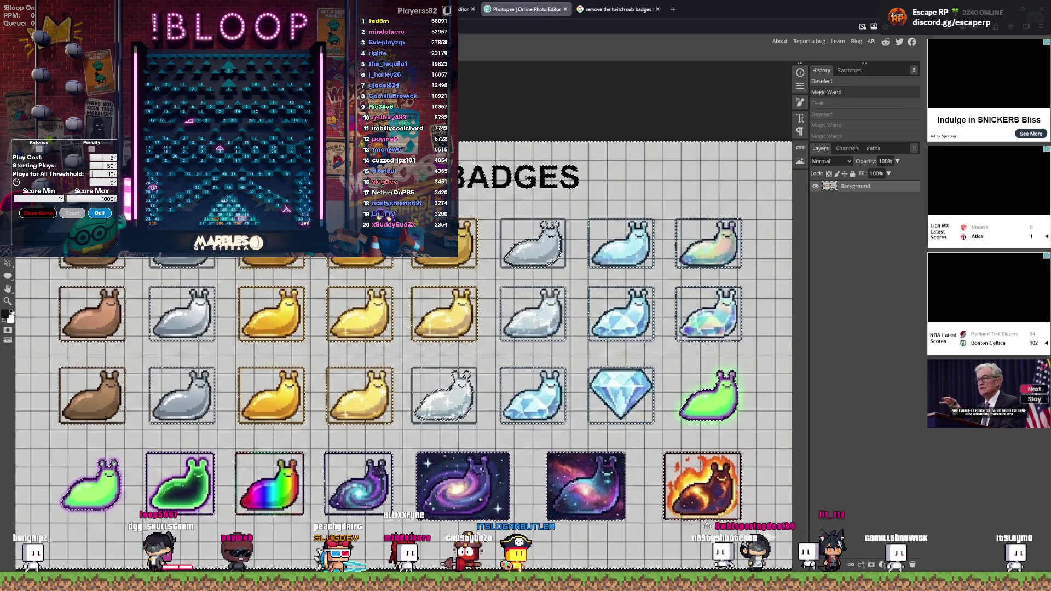
scroll(744, 530, "up", 4)
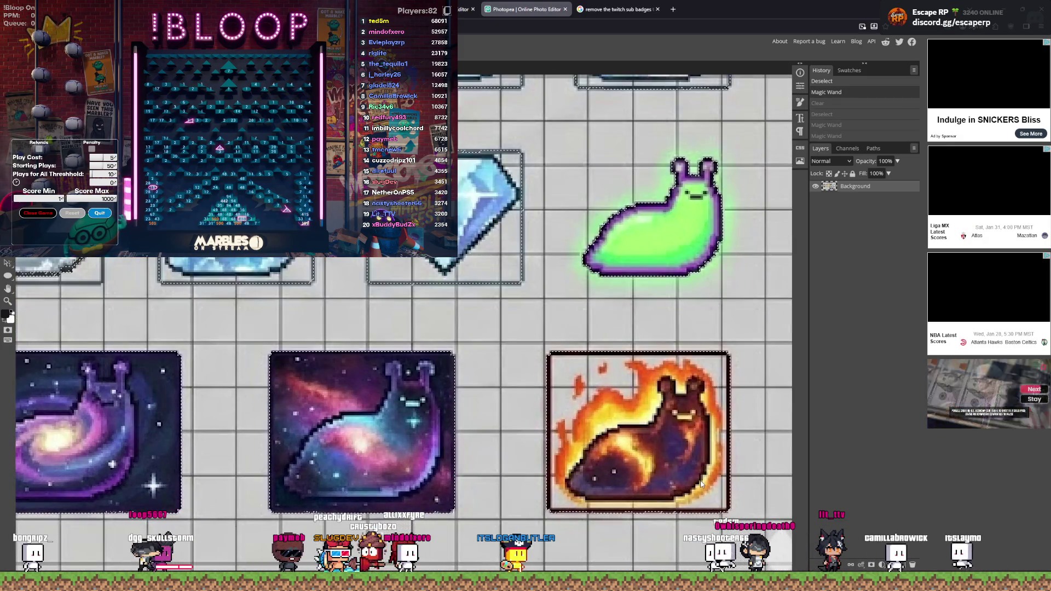
Step: Delete the background and dark frame around the fire slug, then undo the wrong clears
left_click(610, 378)
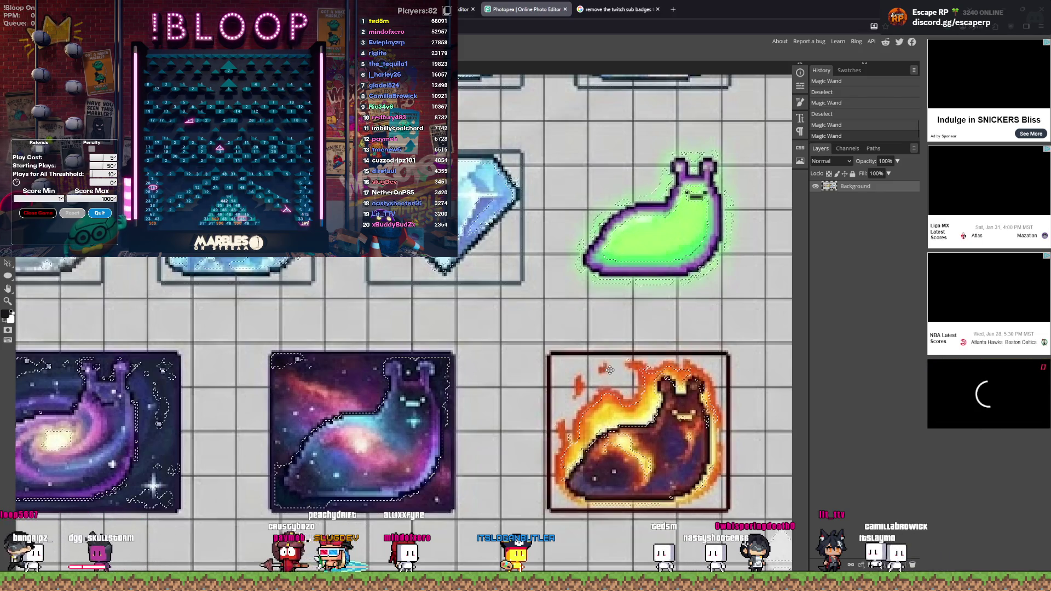
left_click(609, 370)
key("Delete")
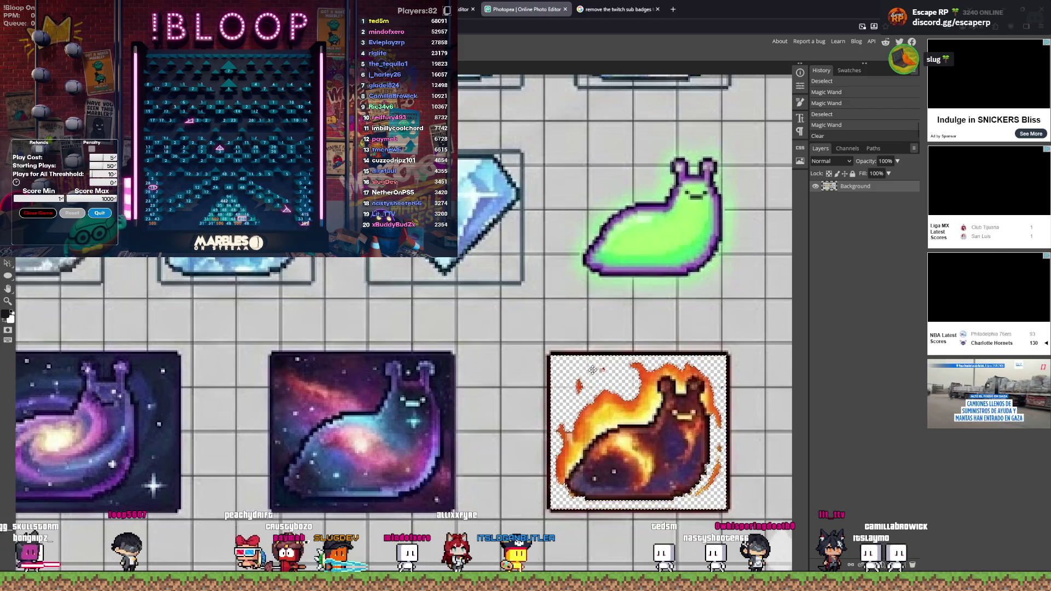
left_click(591, 356)
key("Delete")
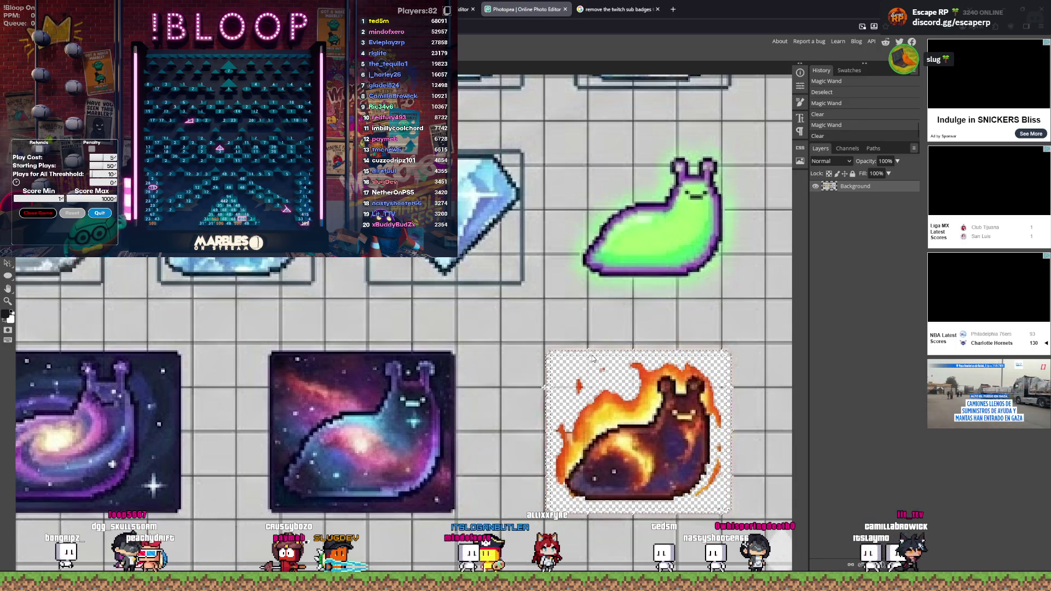
left_click(557, 389)
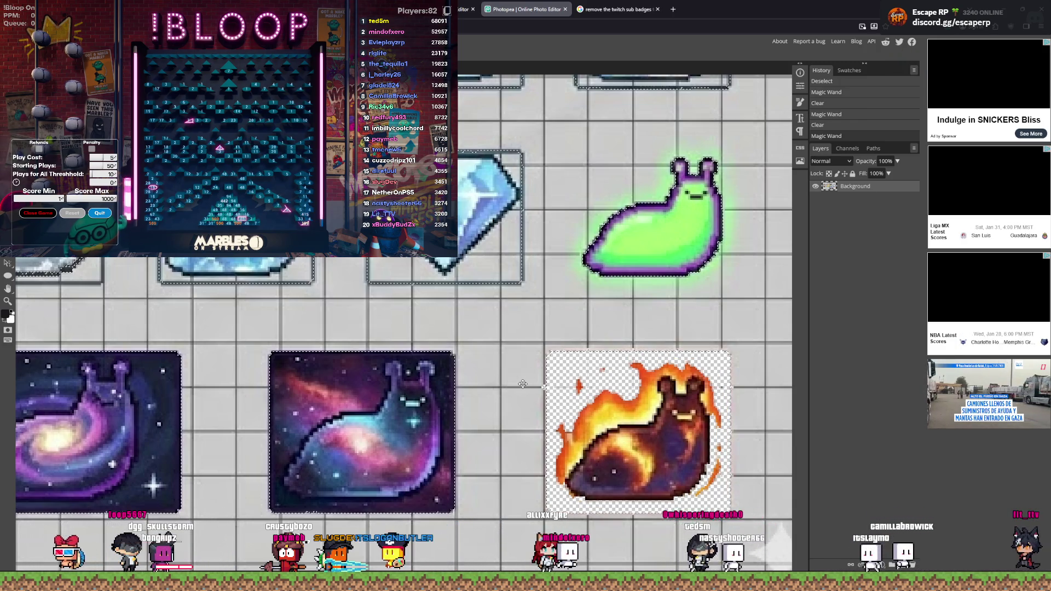
key("ctrl+z")
key("ctrl+z")
key("ctrl+z")
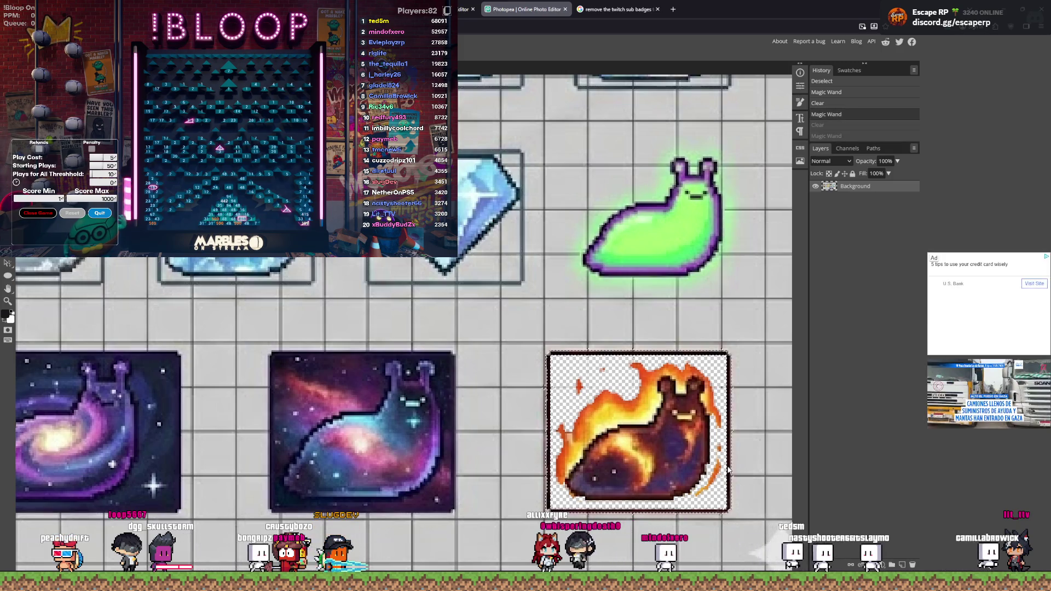
key("ctrl+z")
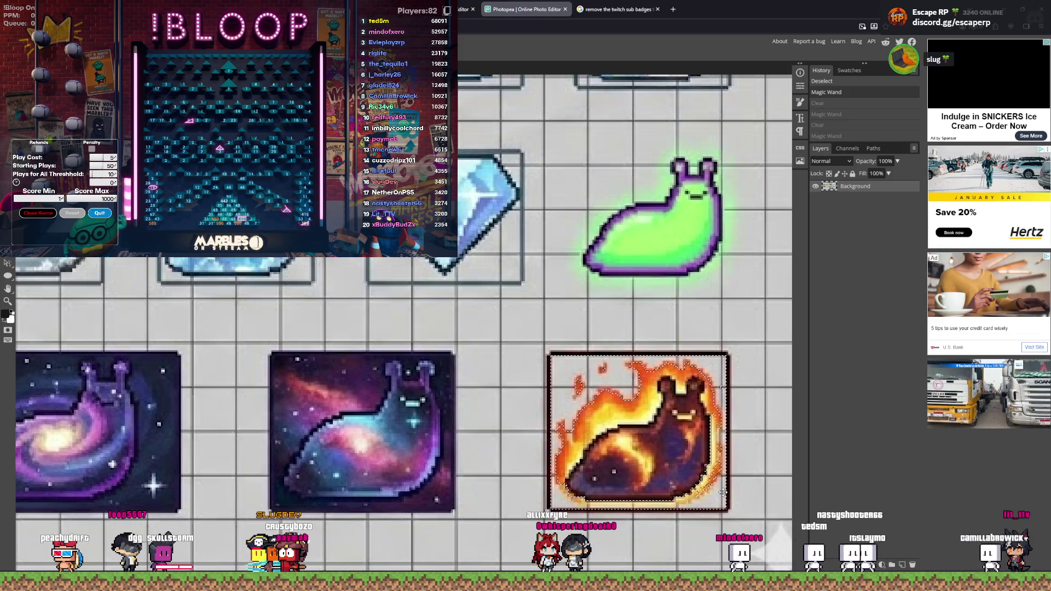
Step: Delete the strip at the fire slug's bottom and the white top-left corner of its tile
left_click(716, 495)
key("ctrl+d")
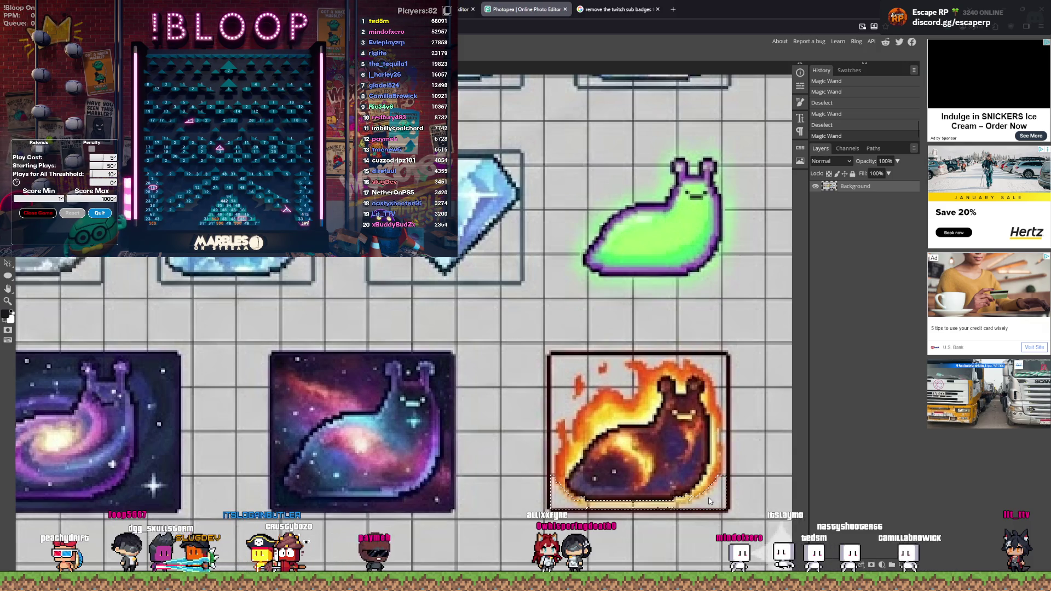
key("Delete")
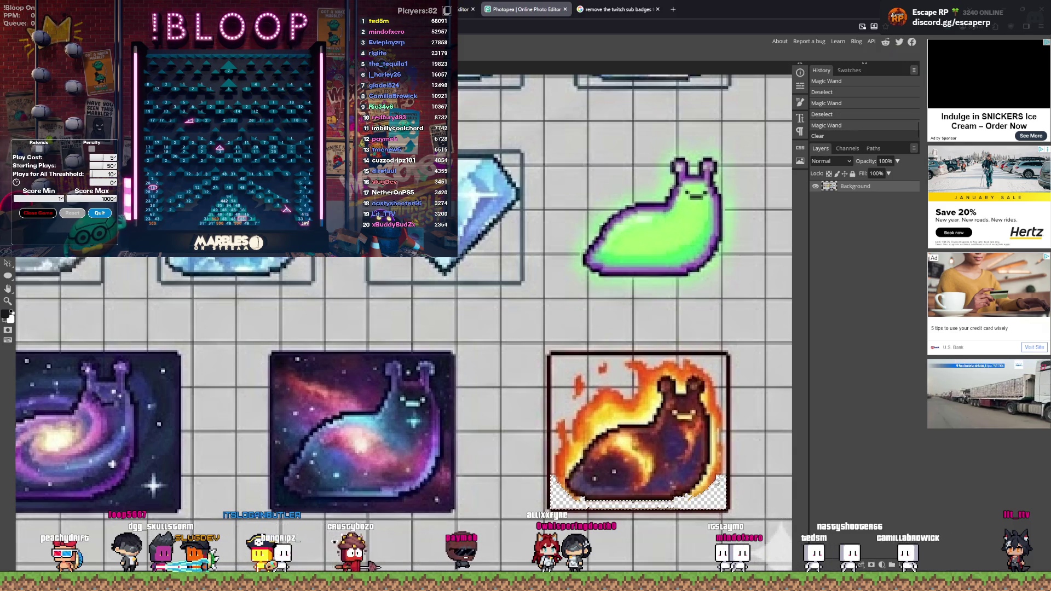
left_click(728, 446)
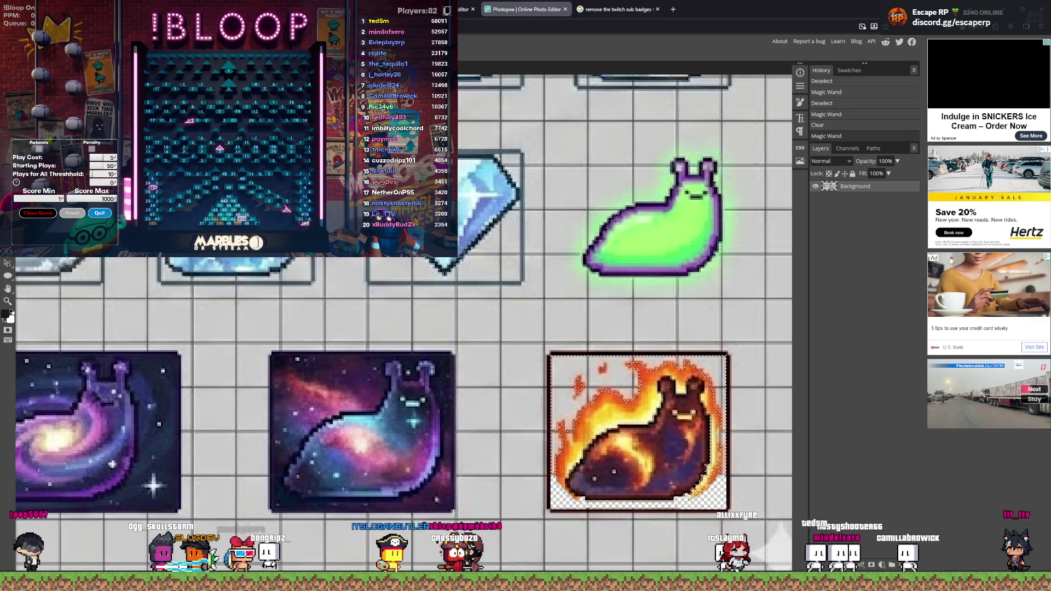
left_click(568, 375)
key("Delete")
scroll(541, 399, "up", 1)
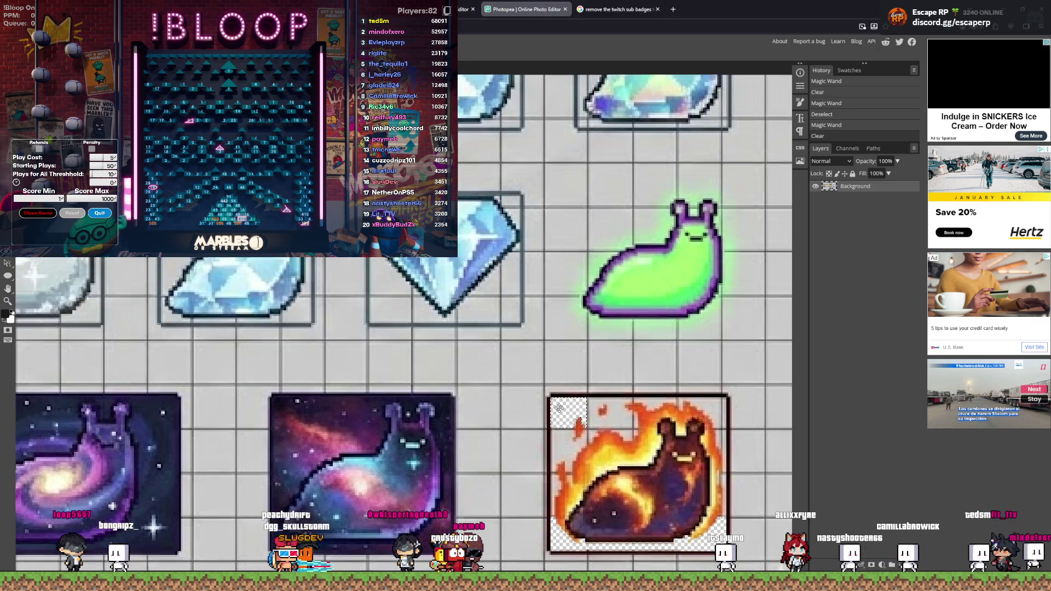
Step: Delete the white patches left of, above, and upper-right of the fire slug
left_click(559, 438)
key("Delete")
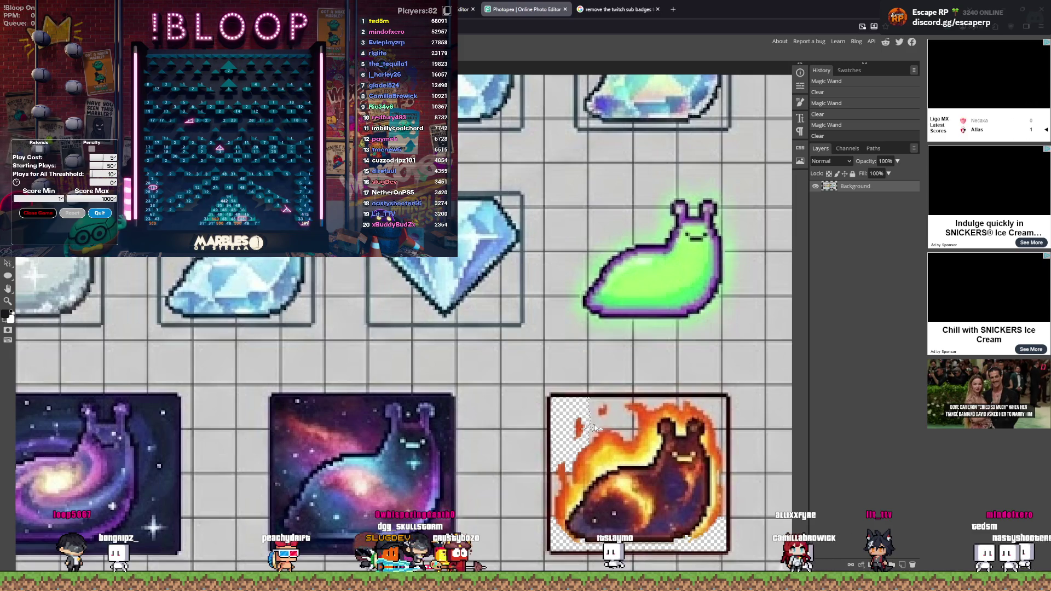
left_click(653, 403)
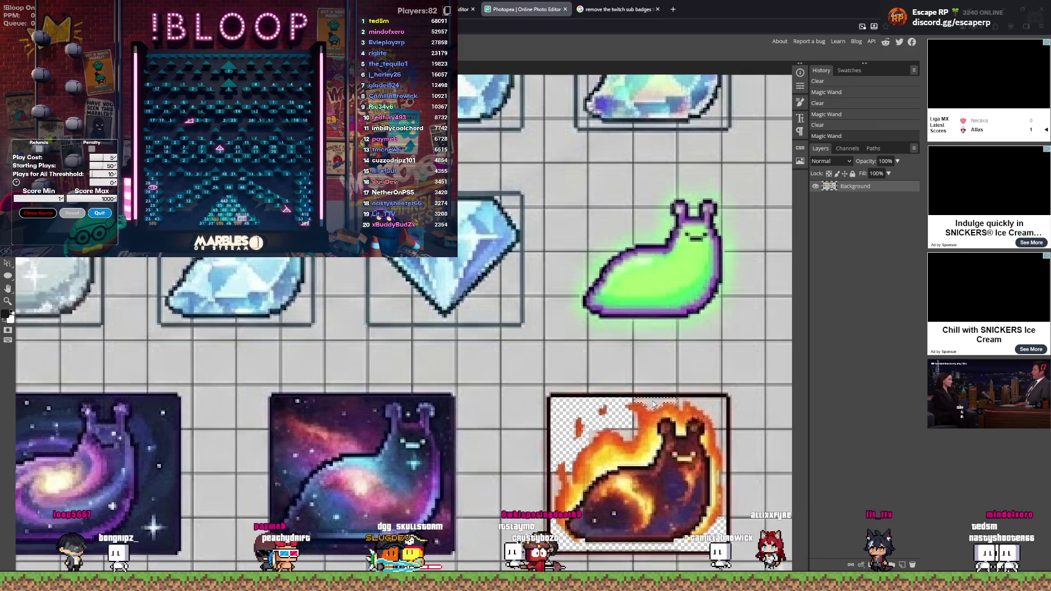
key("Delete")
left_click(710, 411)
key("Delete")
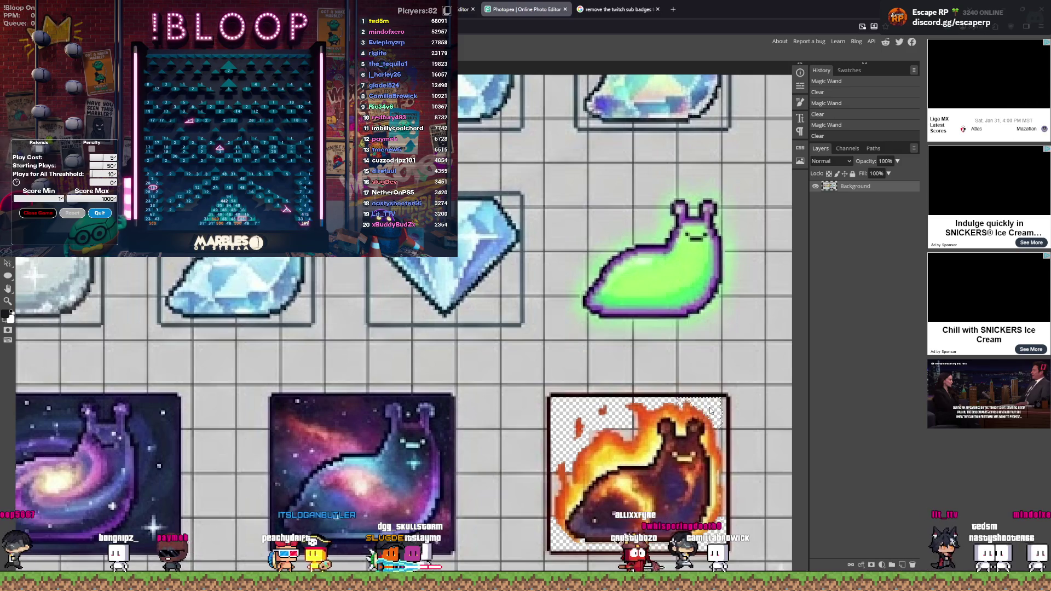
left_click(727, 411)
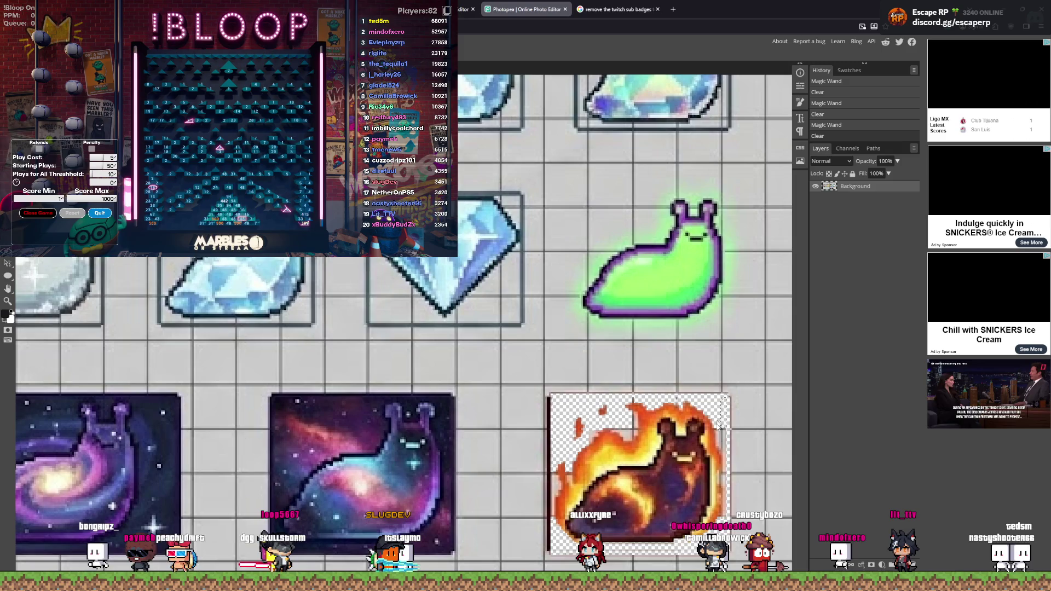
Step: Delete the small right-edge patch and the stray patches on the fire-slug tile
left_click(722, 449)
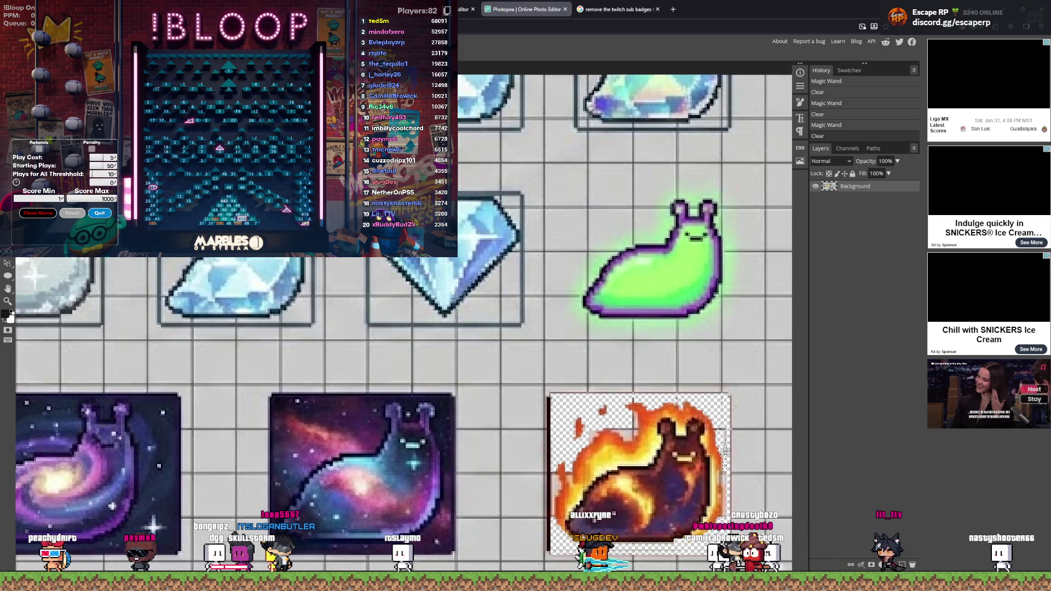
left_click(726, 438)
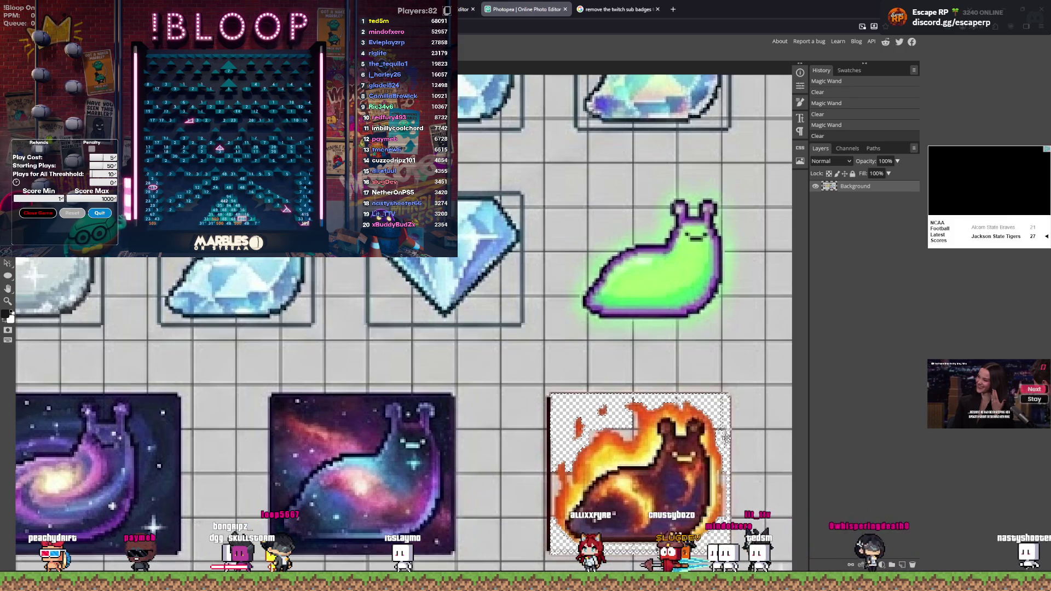
left_click(721, 431)
key("Delete")
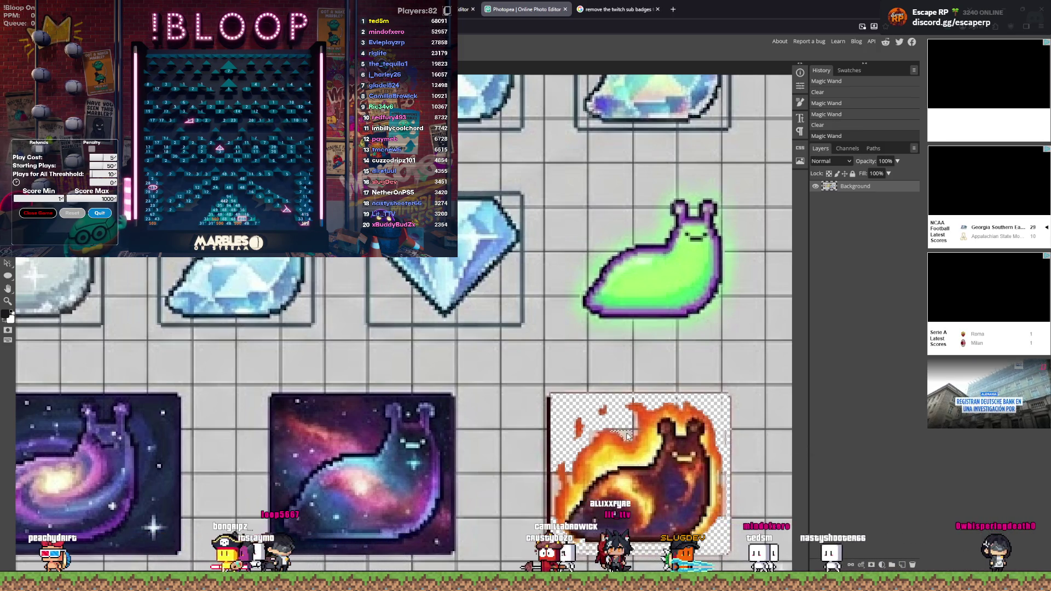
left_click(630, 431)
key("Delete")
left_click(634, 427)
key("Delete")
left_click(634, 427)
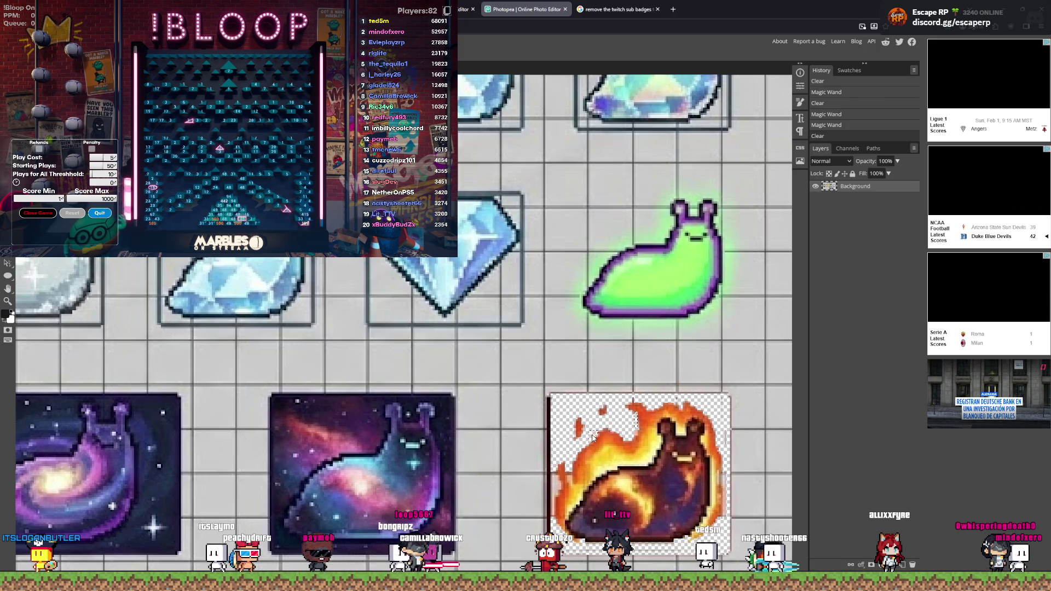
Step: Remove the dark line along the fire slug's left edge and deselect
left_click(549, 519)
key("Delete")
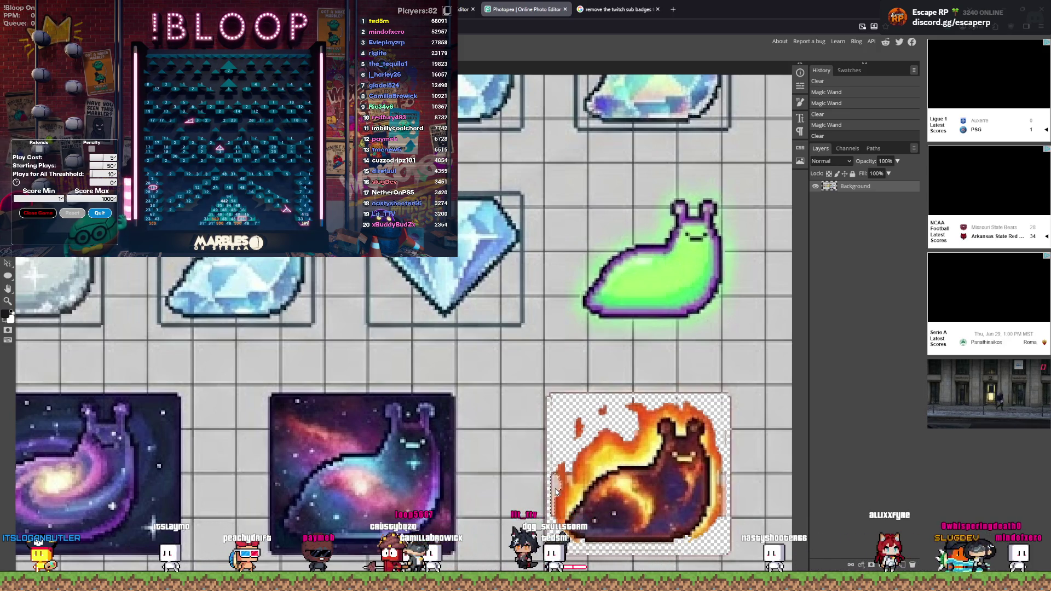
left_click(551, 515)
key("Delete")
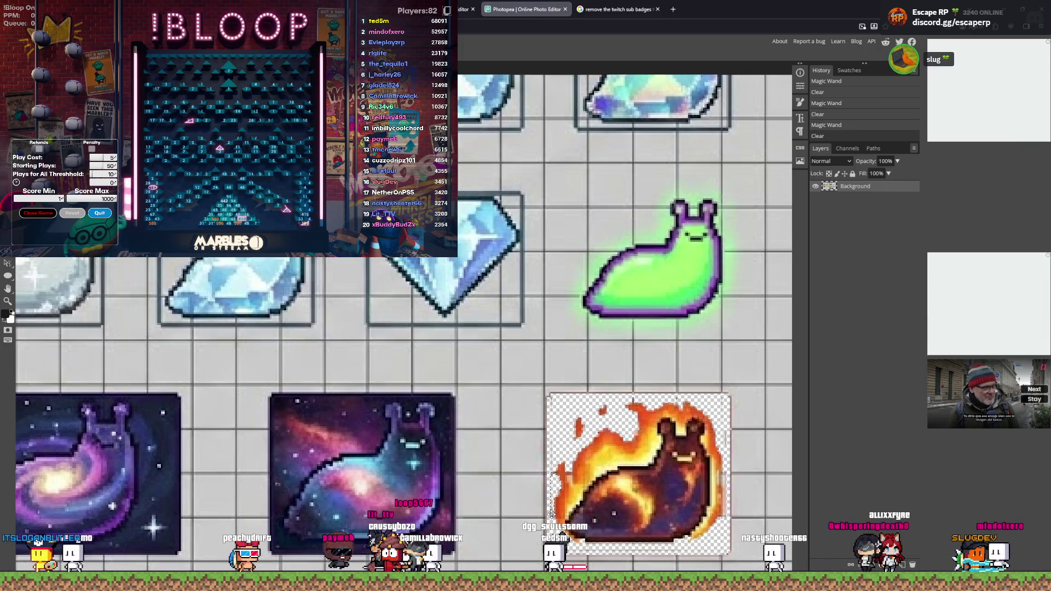
key("ctrl+d")
Step: Delete the remaining white areas along the fire slug's right edge
left_click(552, 519)
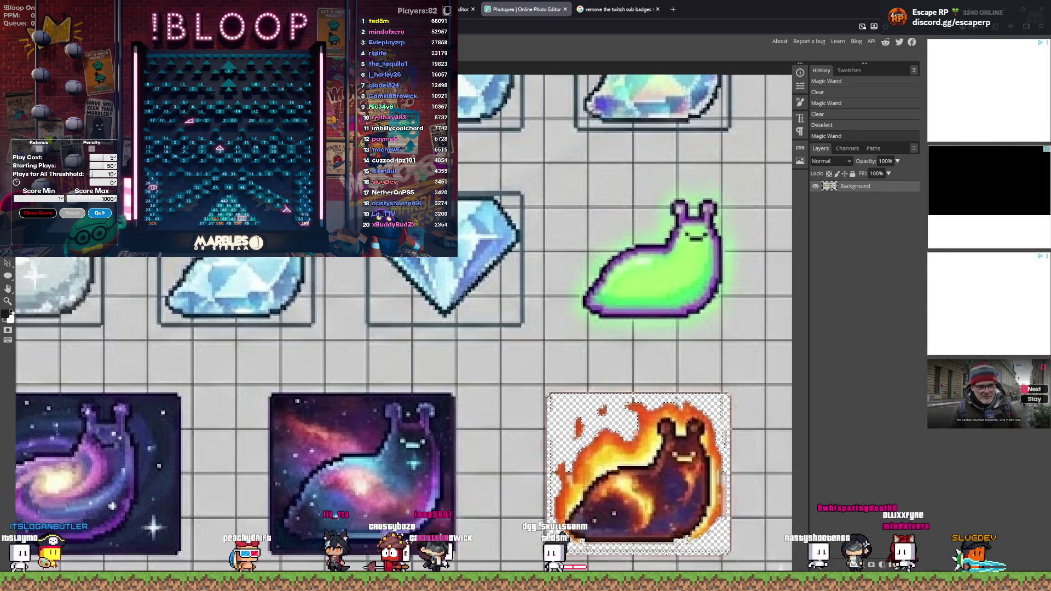
left_click(694, 532)
left_click(723, 501)
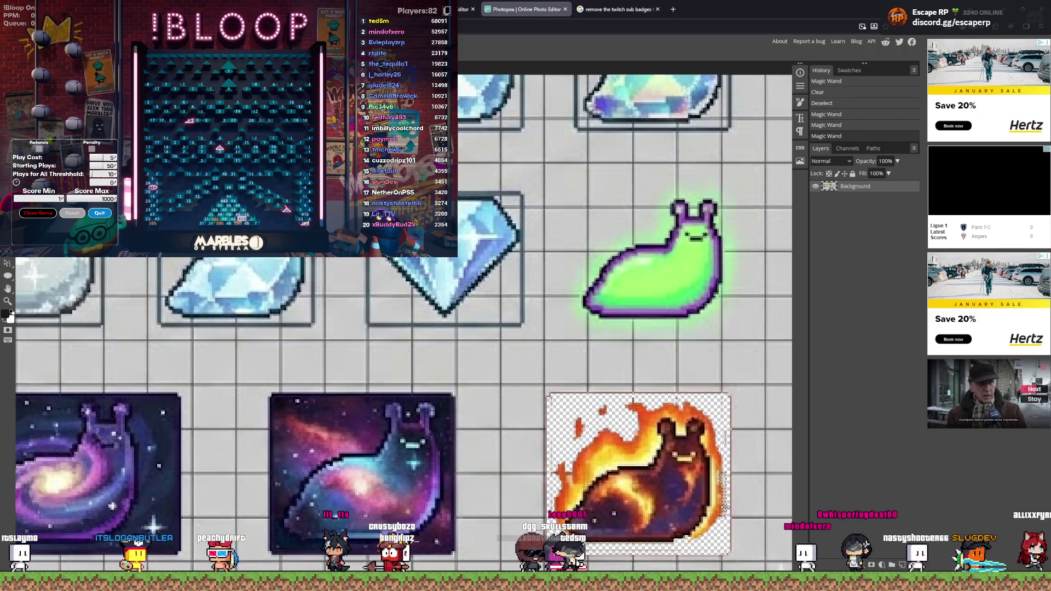
key("Delete")
left_click(730, 445)
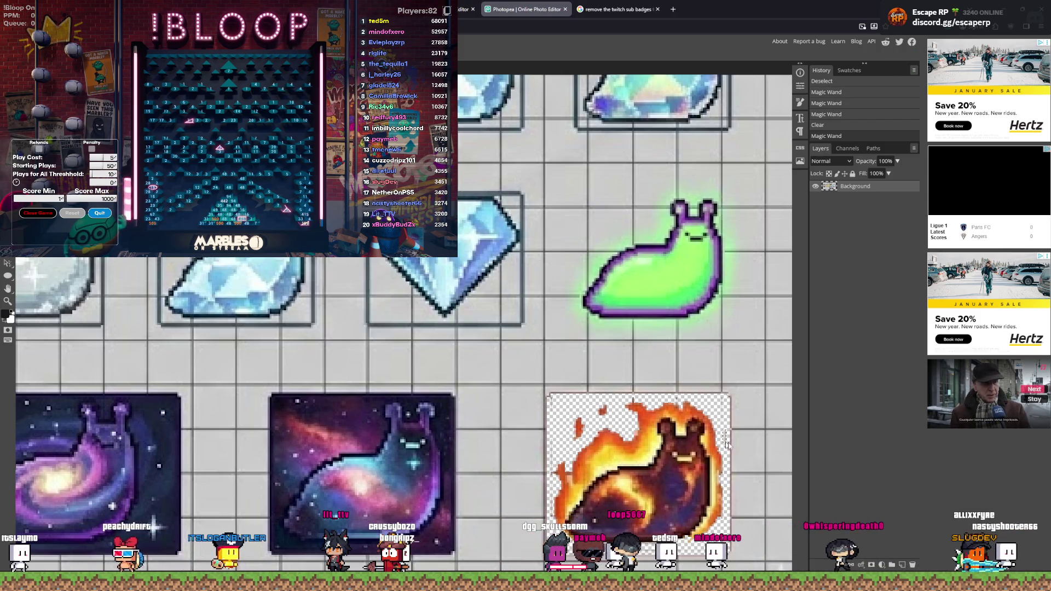
key("Delete")
scroll(739, 493, "up", 3)
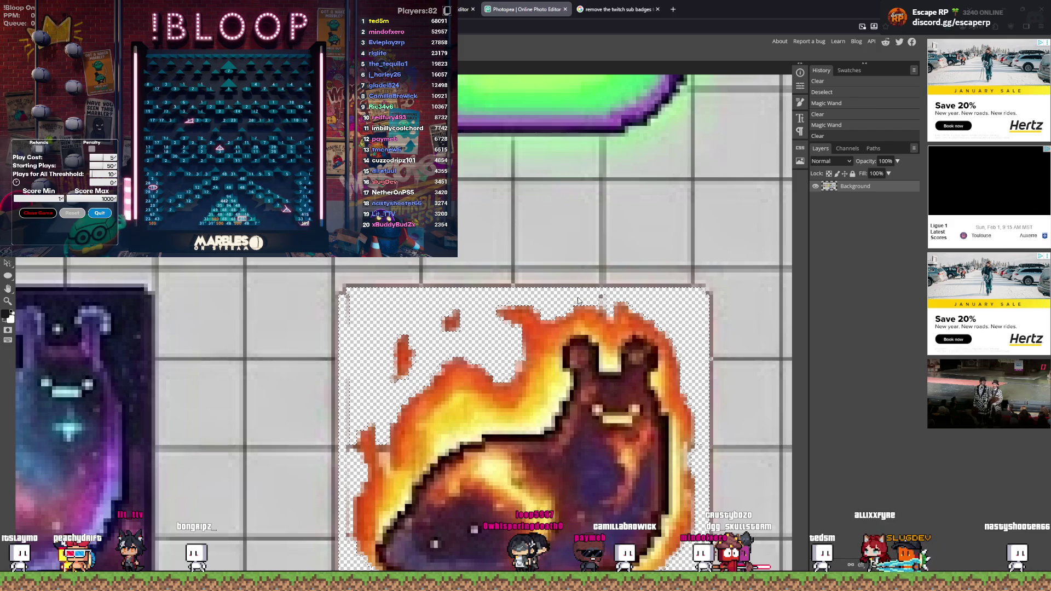
Step: Magic Wand the grey grid around the fire slug, add extra areas, and delete it
key("ctrl+d")
left_click(602, 297)
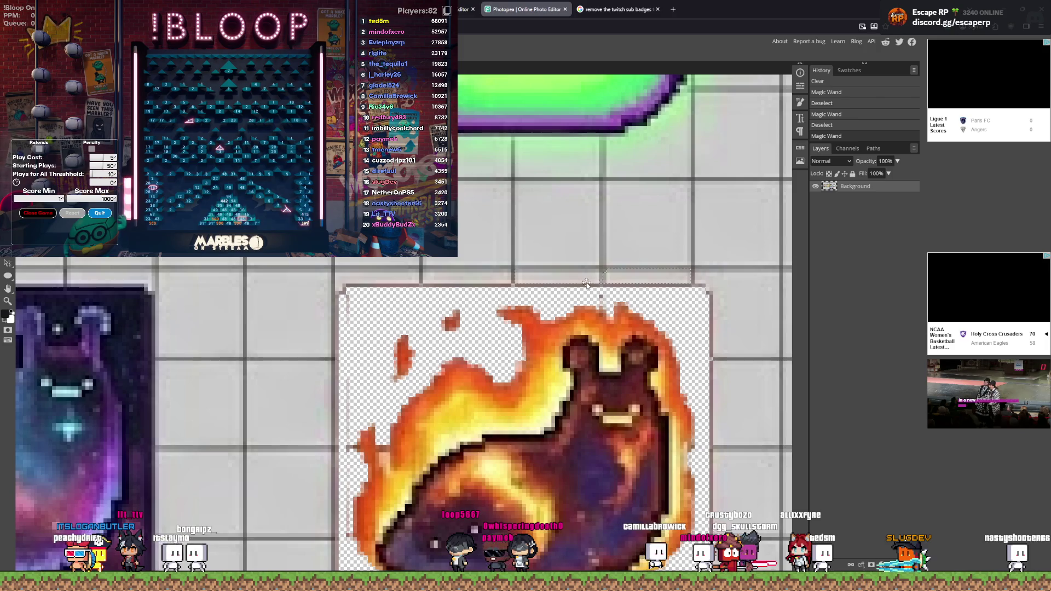
left_click(585, 286, "shift")
key("Delete")
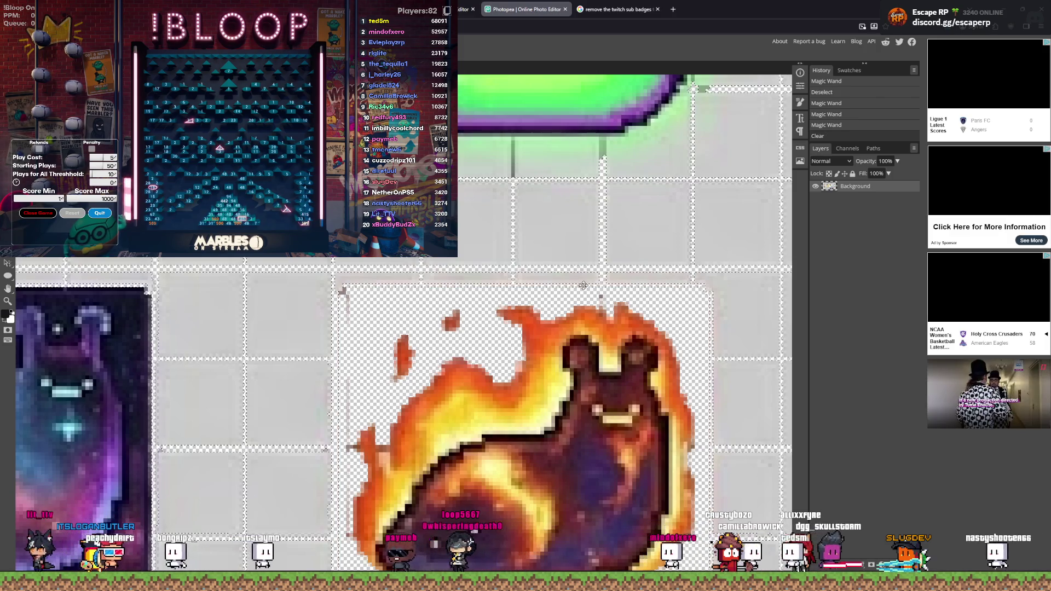
scroll(427, 345, "down", 3)
scroll(426, 346, "down", 2)
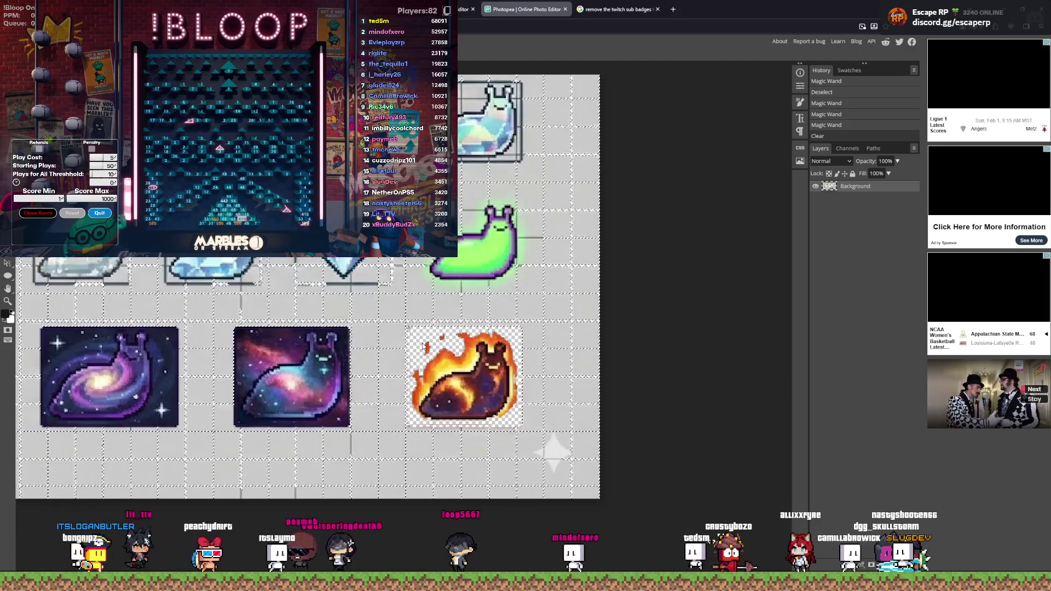
scroll(416, 345, "down", 2)
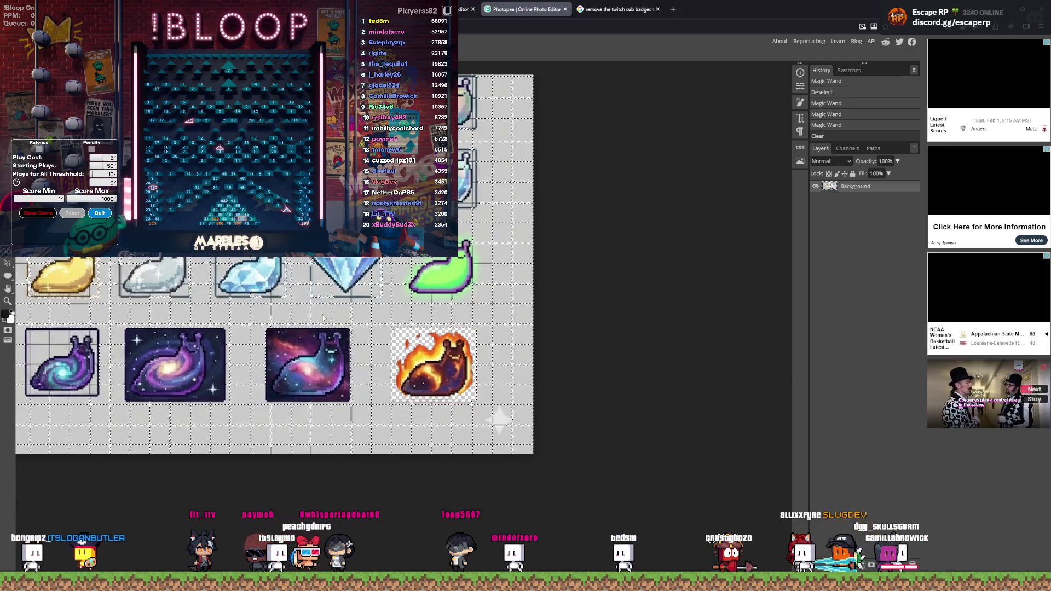
scroll(233, 289, "up", 5)
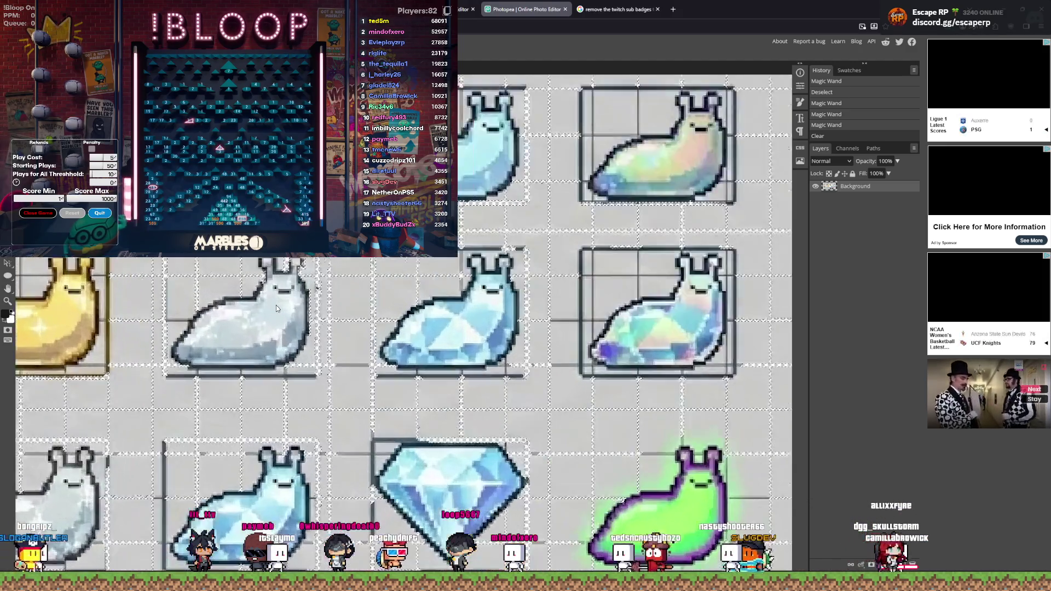
key("ctrl+z")
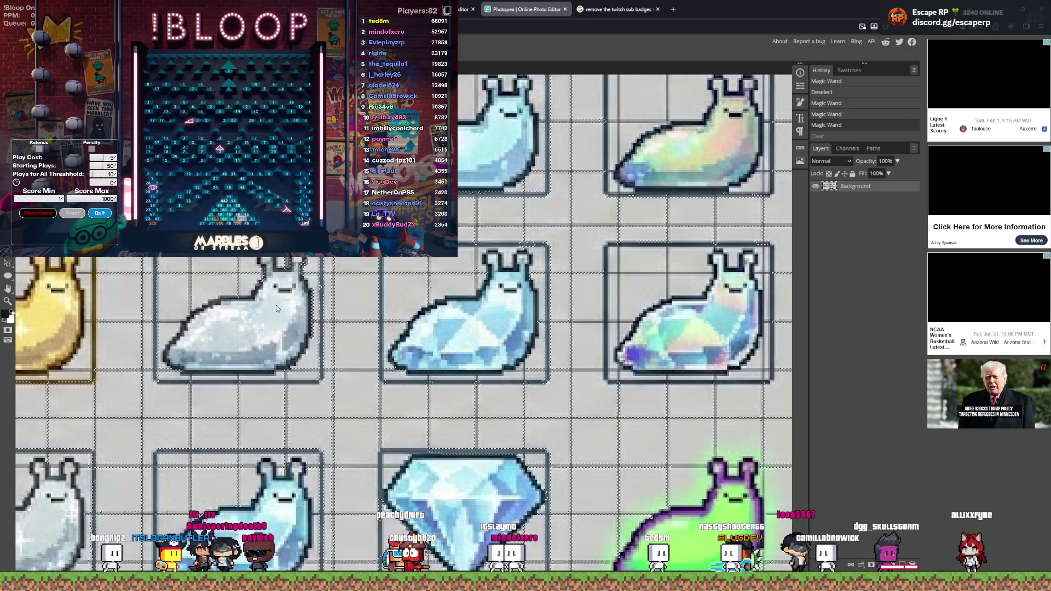
scroll(278, 308, "down", 3)
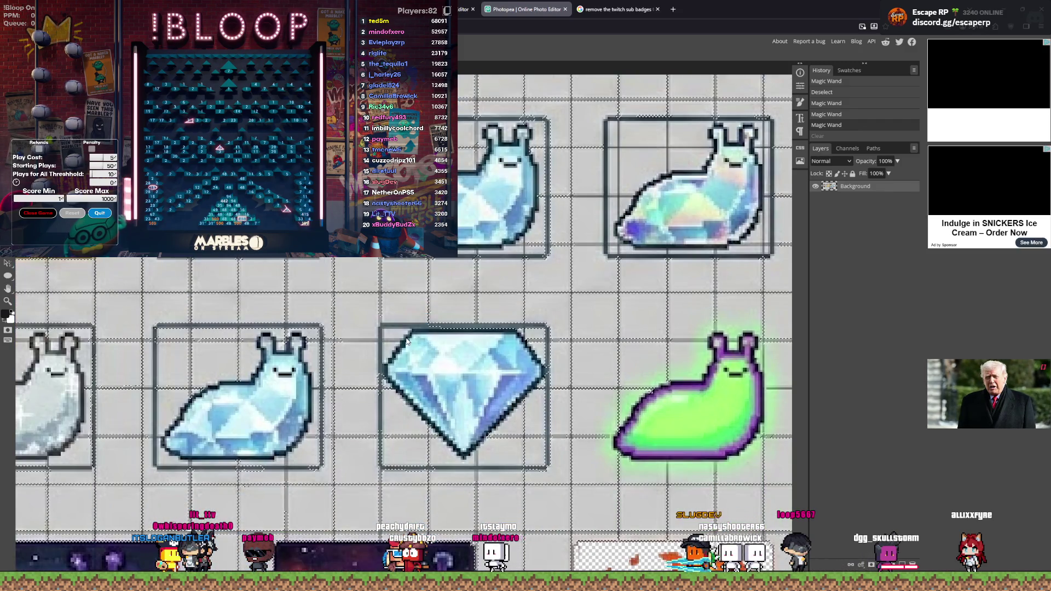
key("ctrl+shift+z")
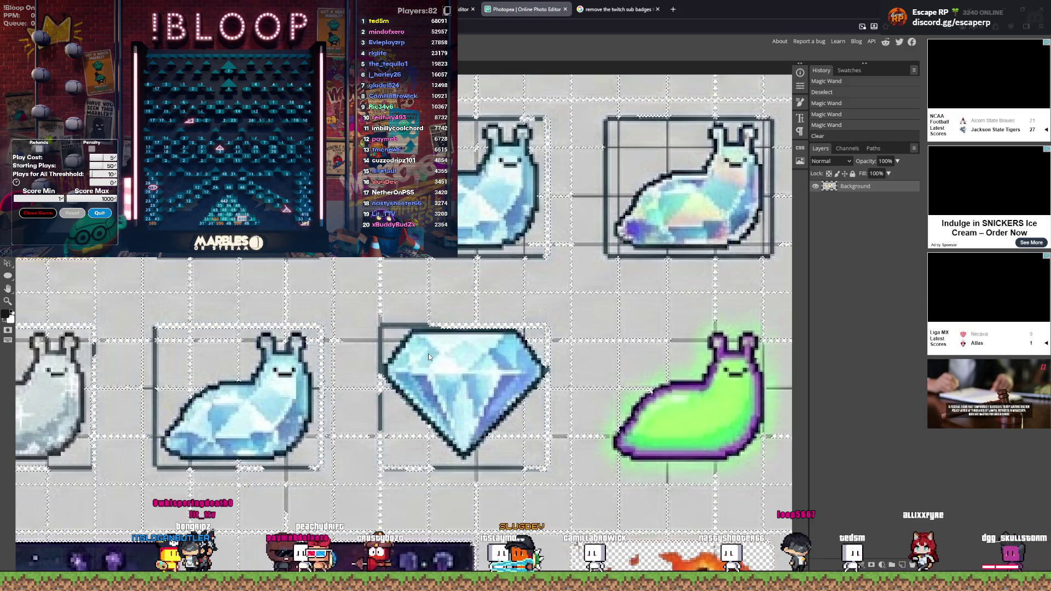
scroll(429, 357, "down", 4)
key("ctrl+z")
scroll(252, 386, "down", 5)
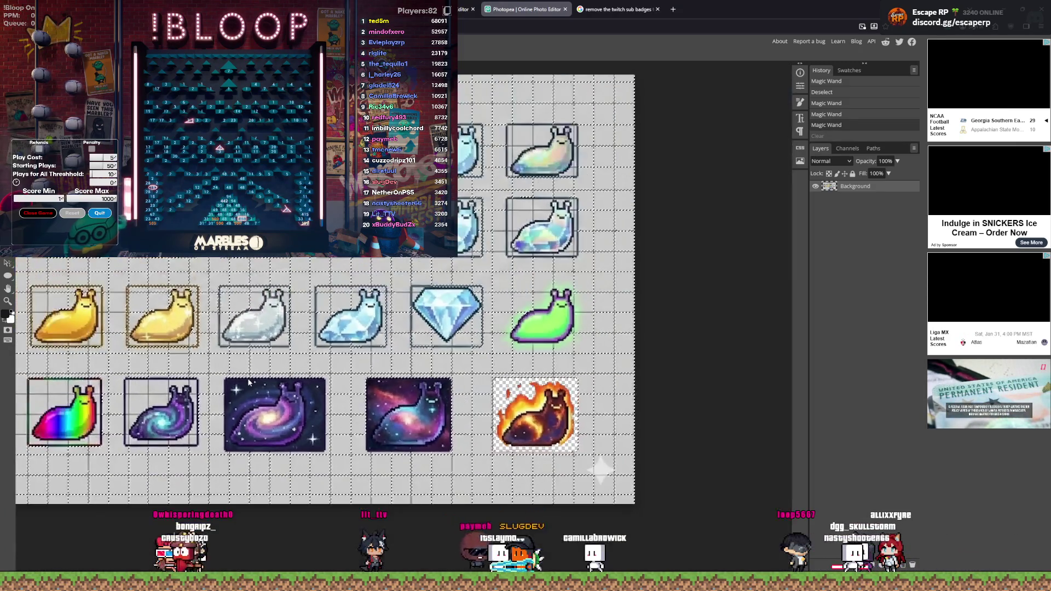
key("ctrl+shift+z")
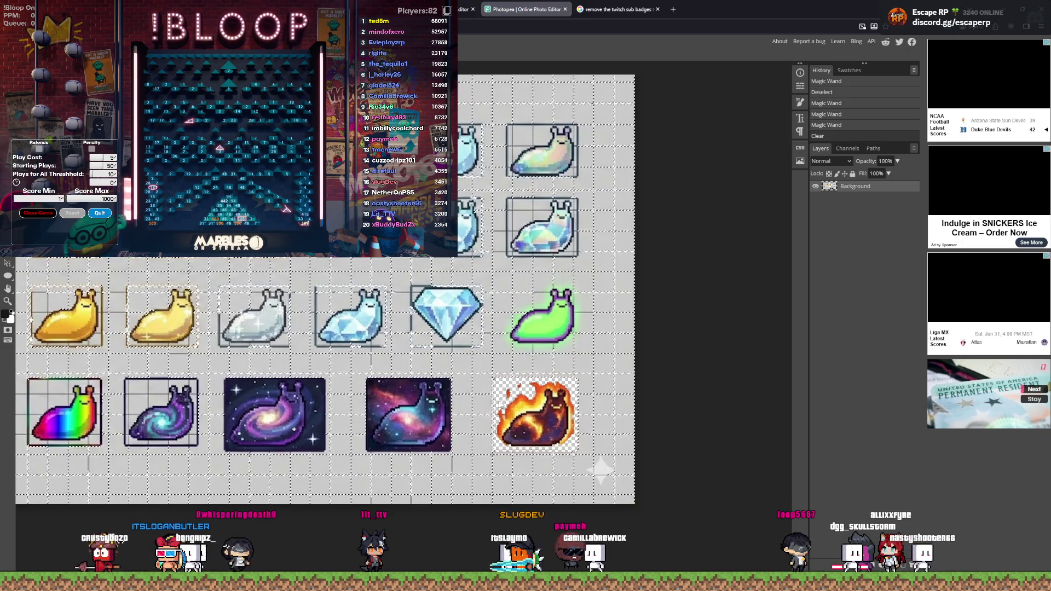
scroll(584, 431, "up", 6)
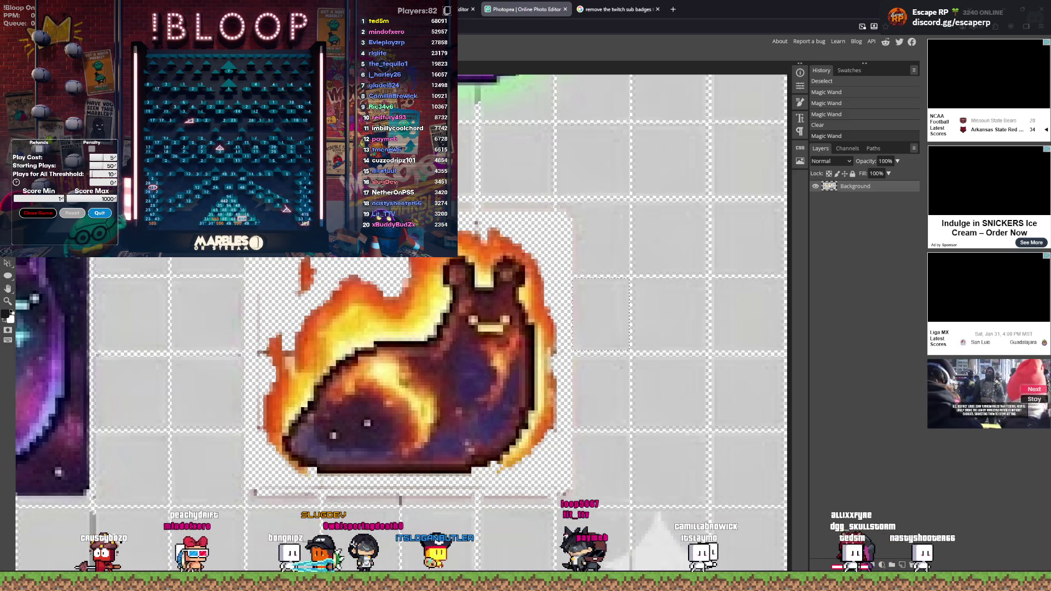
Step: Brush out the leftover background pixels beside the fire slug with the Eraser
left_click(477, 207)
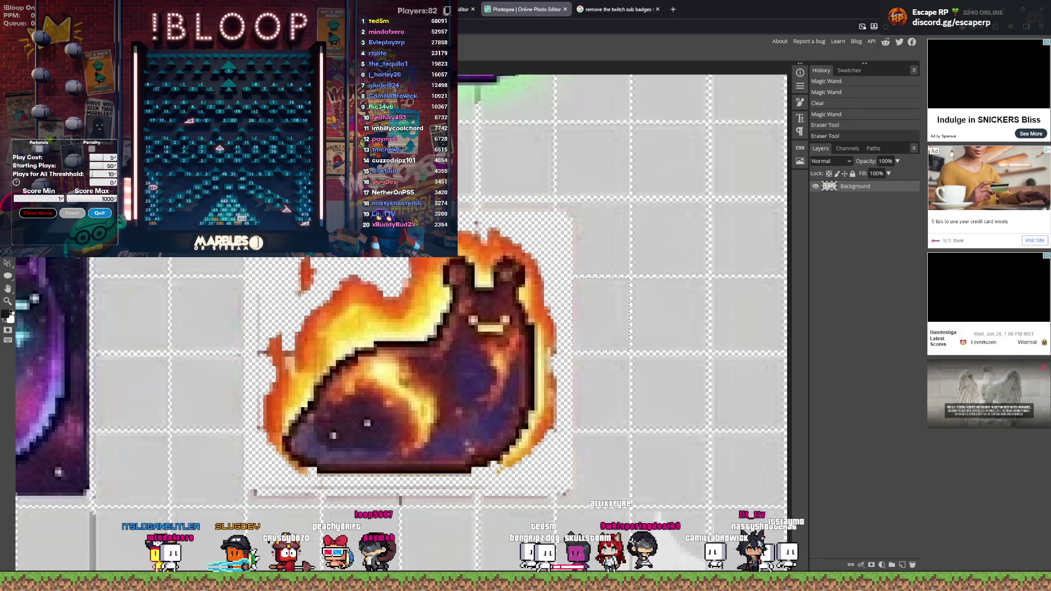
scroll(298, 395, "down", 5)
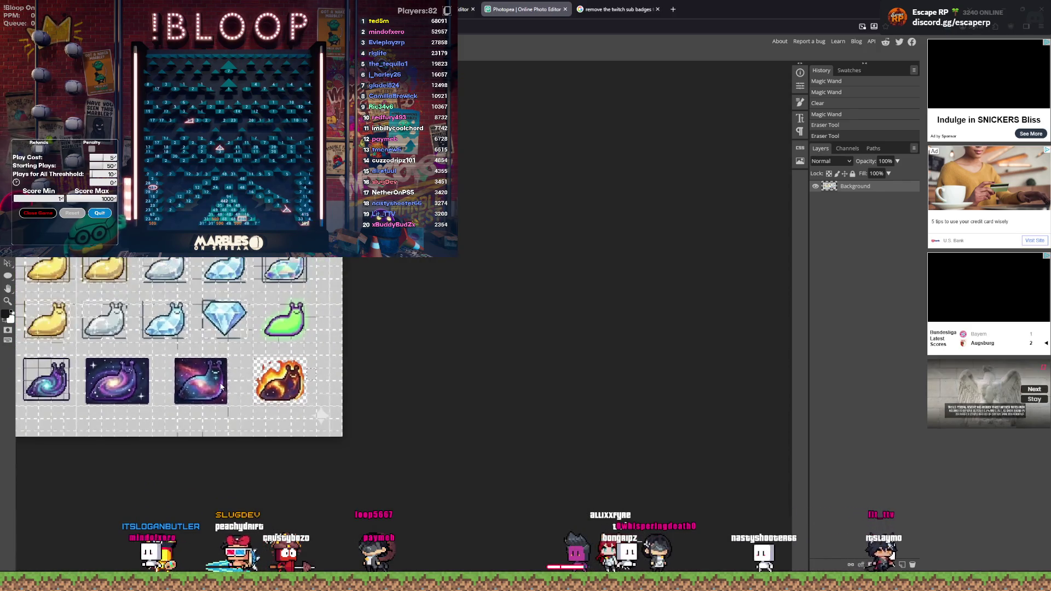
Step: Magic Wand-select the empty grey cells along the bottom row to the sheet's right edge
left_click(250, 420)
scroll(257, 419, "up", 3)
scroll(265, 416, "down", 5)
left_click(260, 371, "shift")
left_click(273, 371, "shift")
left_click(287, 371, "shift")
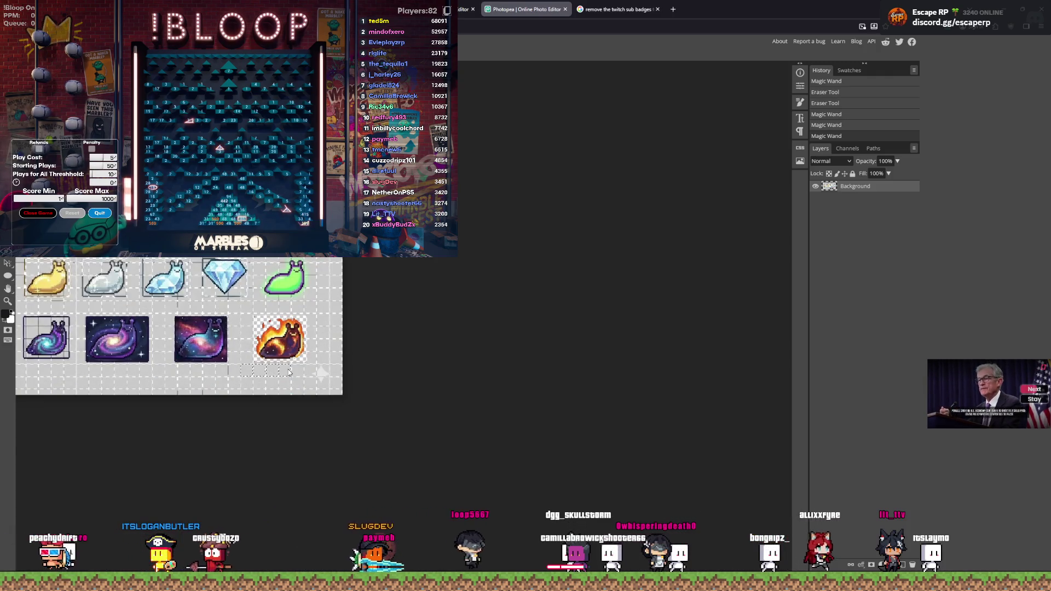
left_click(300, 373, "shift")
left_click(313, 374, "shift")
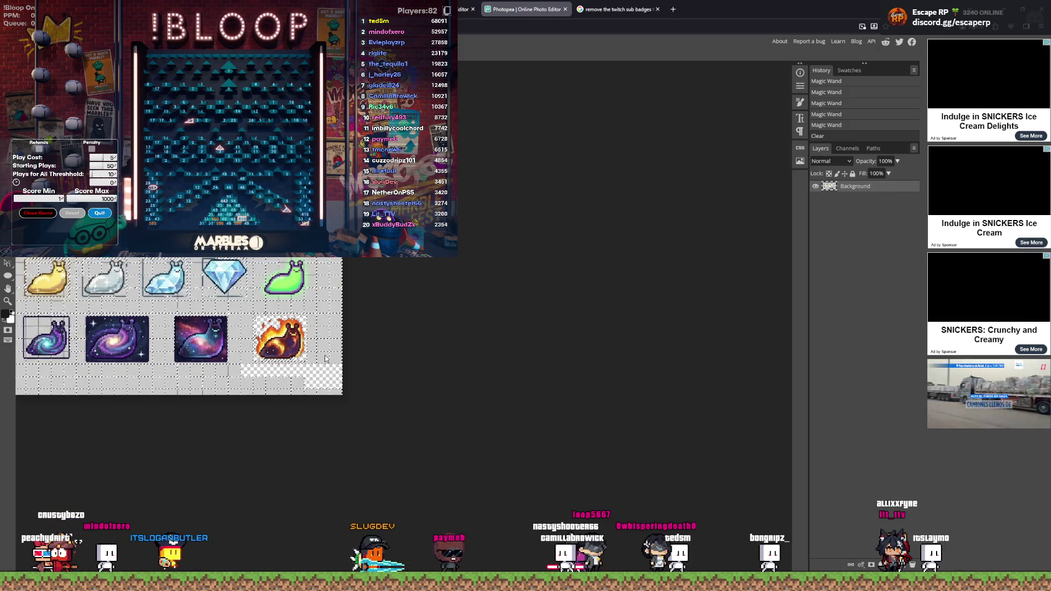
Step: Add the grey cells right of the fire slug and clear everything selected to transparency
left_click(324, 356)
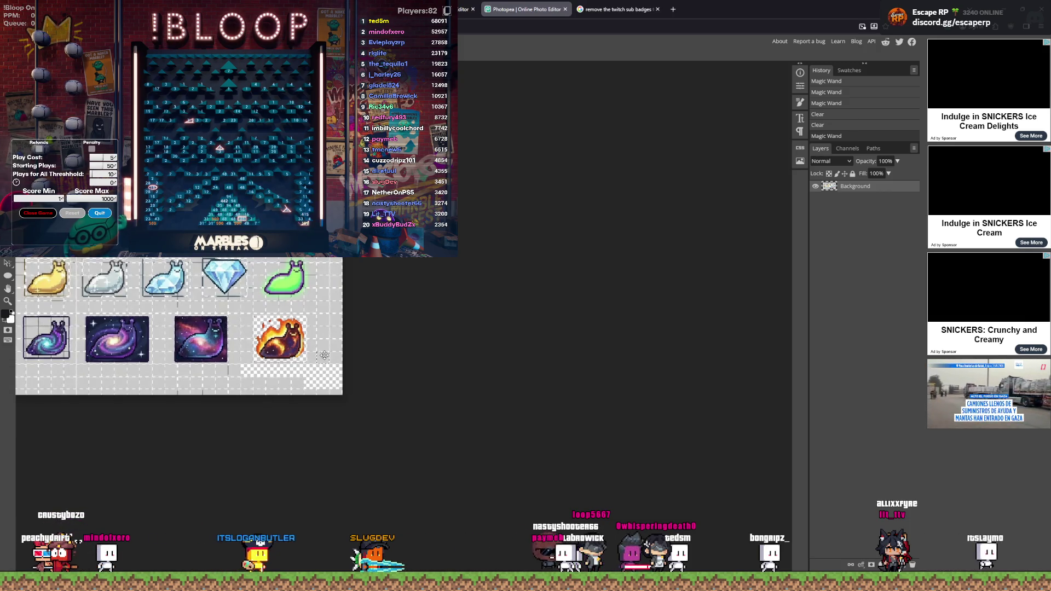
scroll(300, 367, "up", 3)
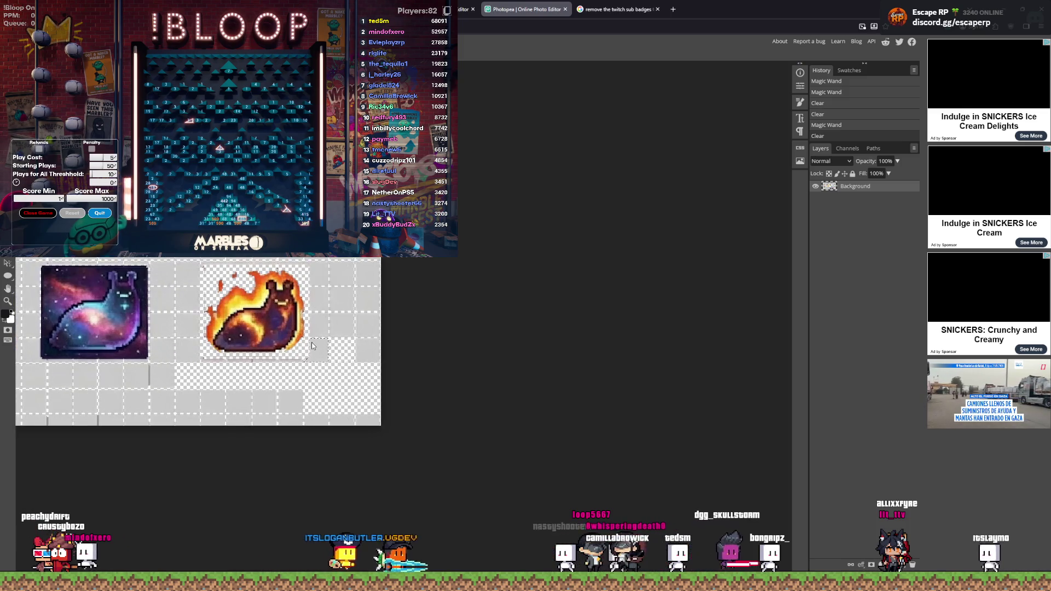
left_click(315, 273, "shift")
left_click(317, 324, "shift")
left_click(311, 356, "shift")
key("Delete")
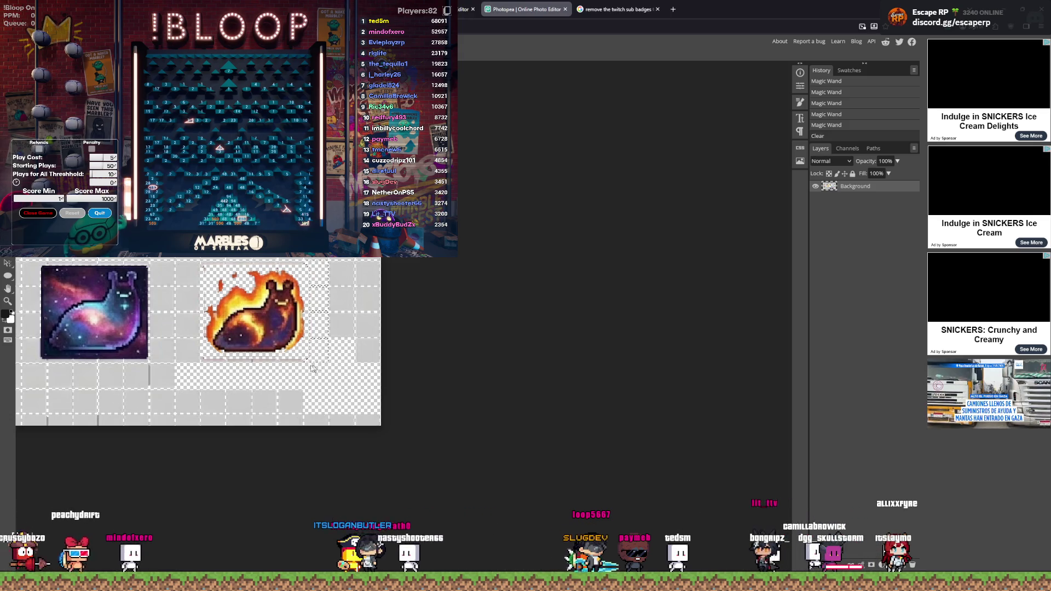
Step: Clear the grey strip below the fire slug and the cells between the two slugs
left_click(237, 364)
left_click(262, 363, "shift")
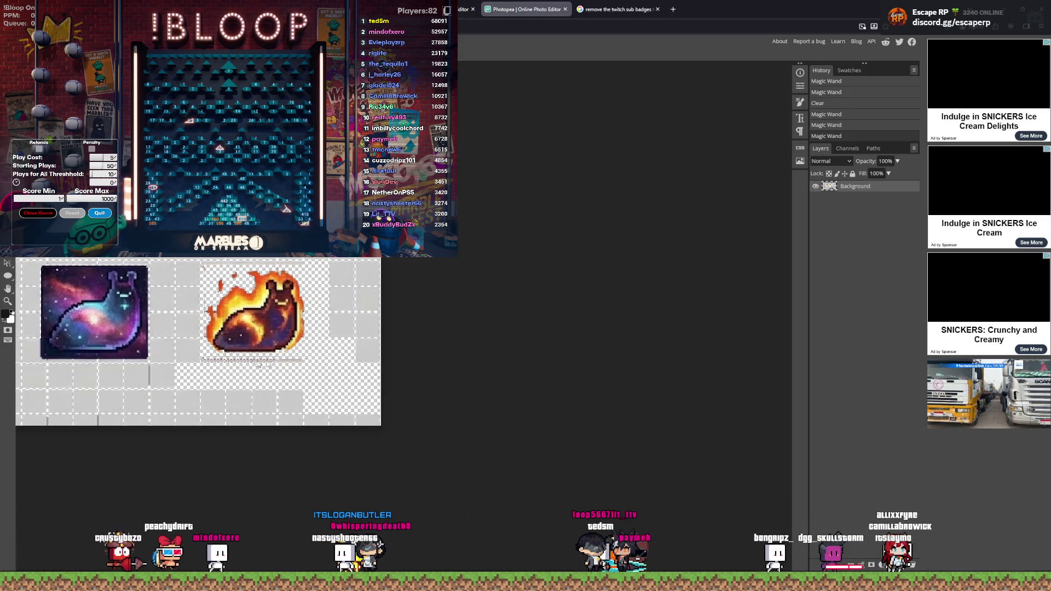
left_click(285, 363, "shift")
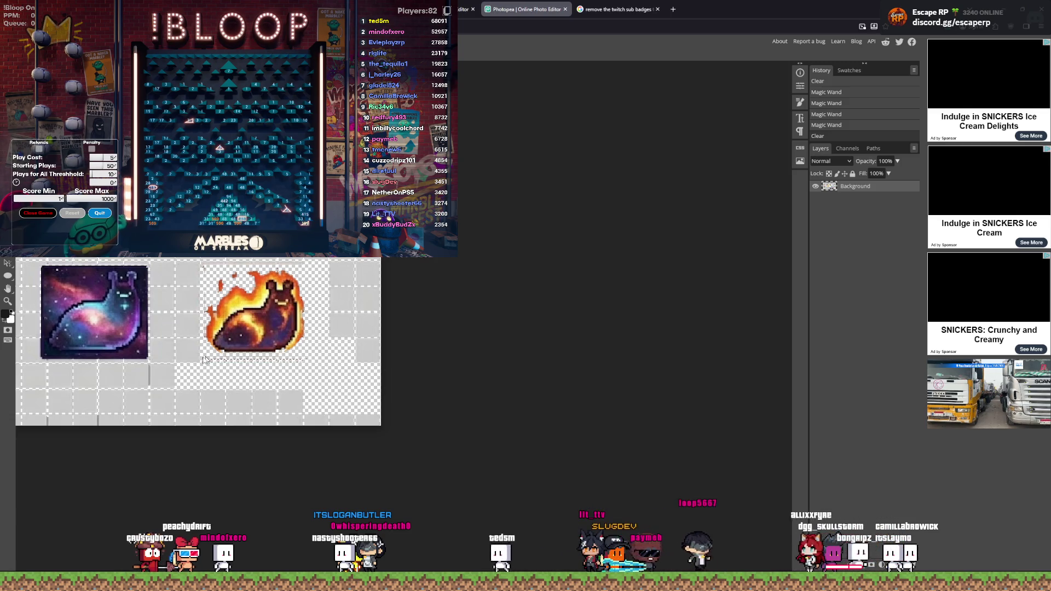
left_click(185, 286, "shift")
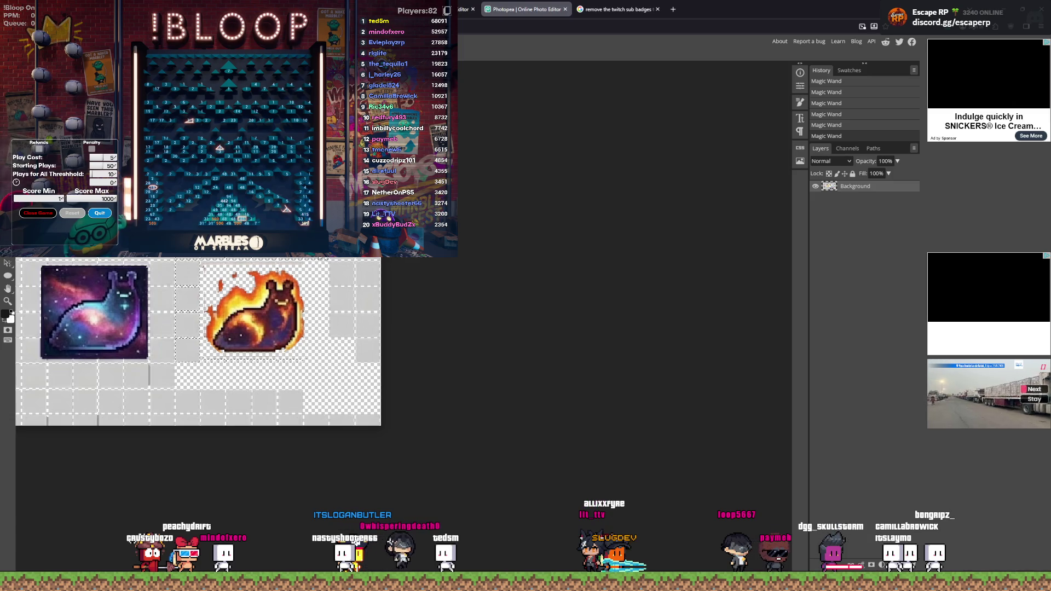
key("Delete")
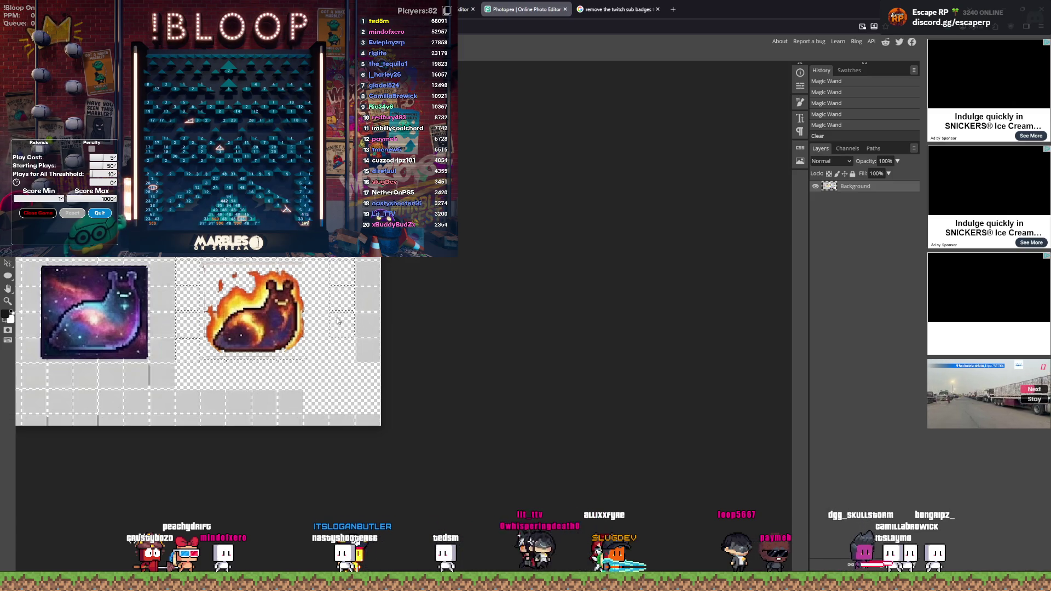
Step: Clear the top grey strip and another grey area, then deselect
left_click(303, 297)
left_click(216, 267)
left_click(346, 352)
key("Delete")
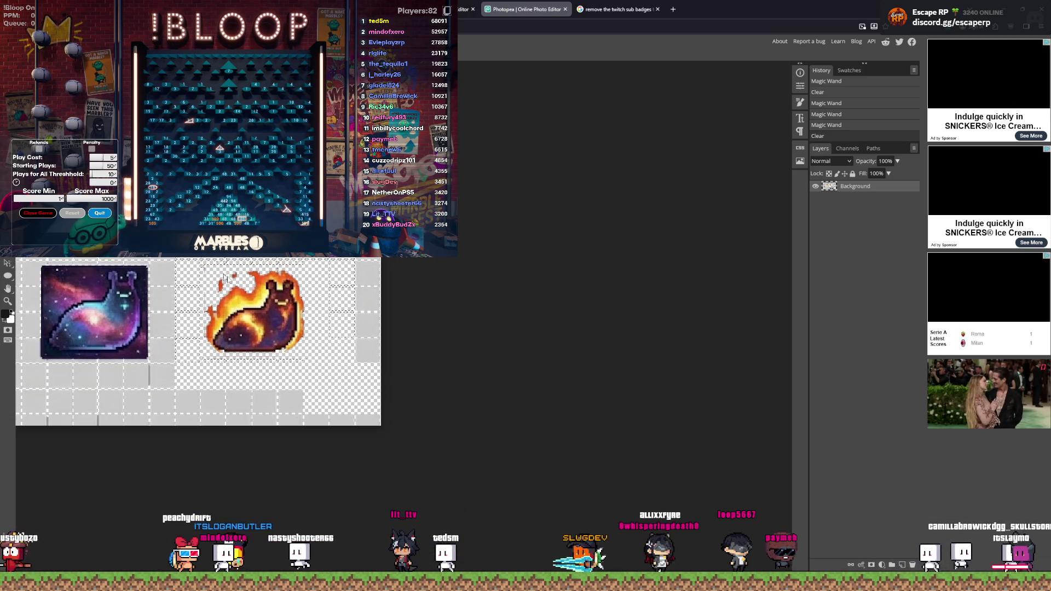
key("ctrl+d")
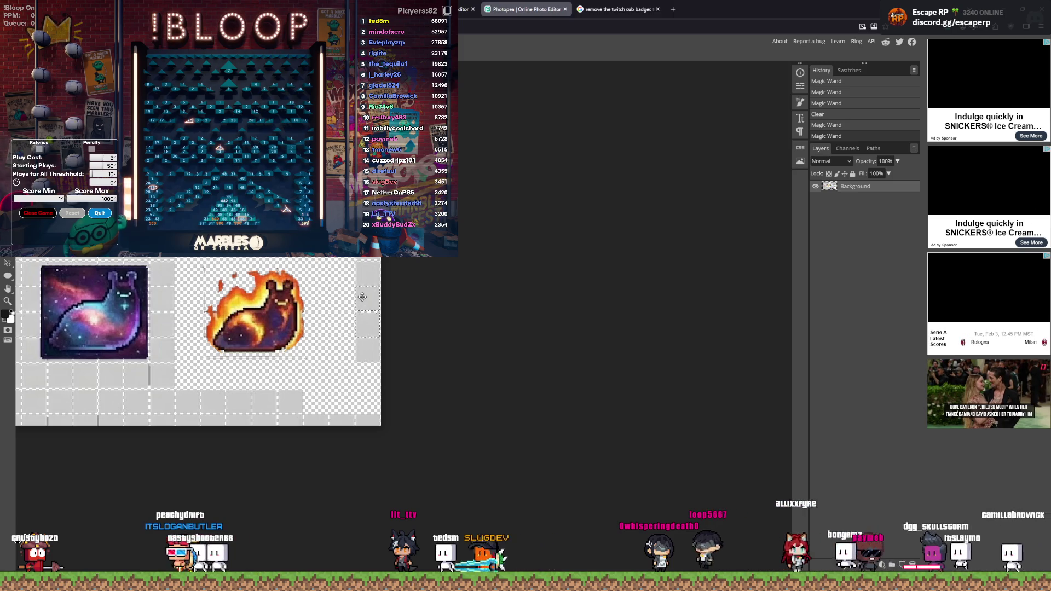
Step: Clear the right-hand grey strip down to transparency
left_click(364, 278)
left_click(364, 273)
left_click(366, 266)
left_click(367, 259)
left_click(364, 301)
key("Delete")
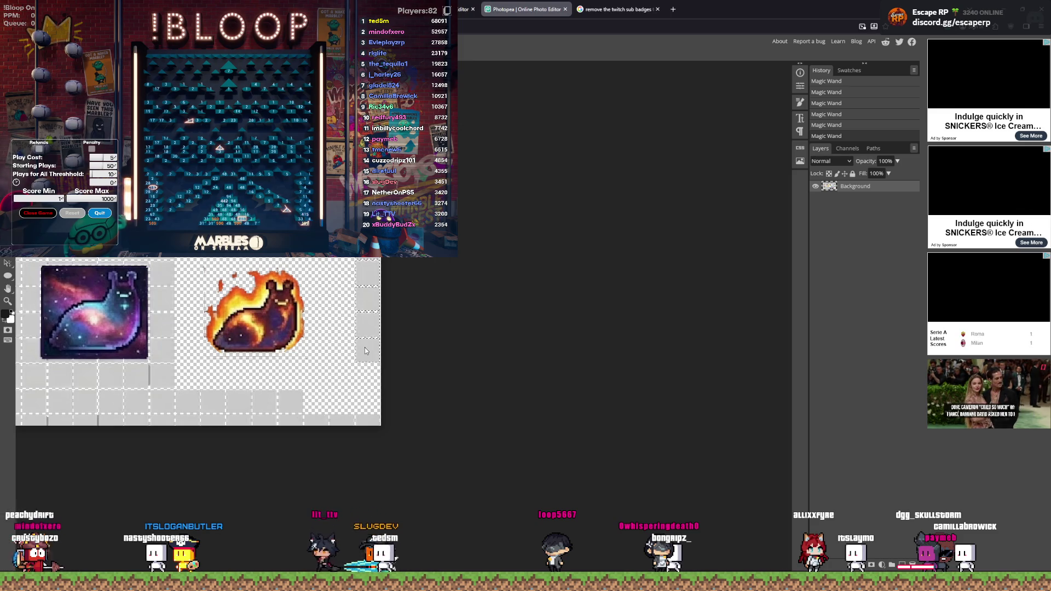
Step: Delete the grey cells below the fire slug and select the leftover grey under it
left_click(229, 358)
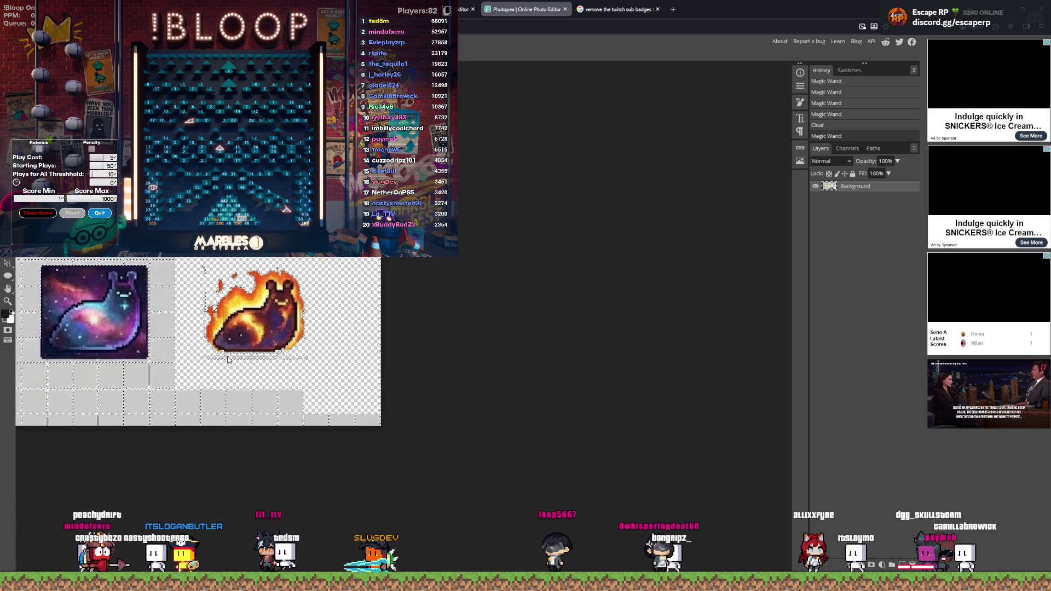
key("Delete")
key("Delete")
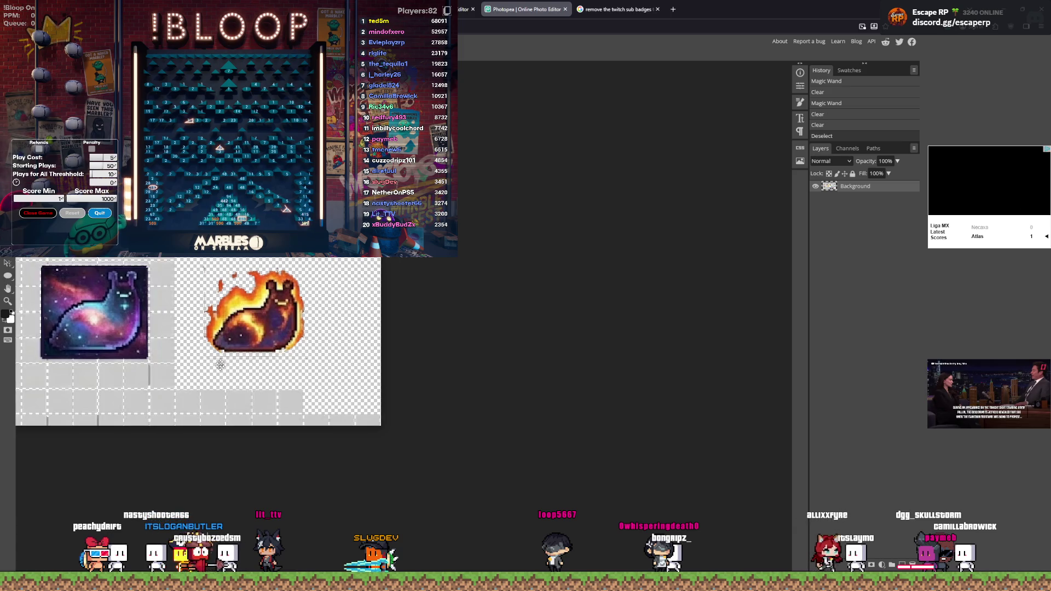
left_click(222, 359)
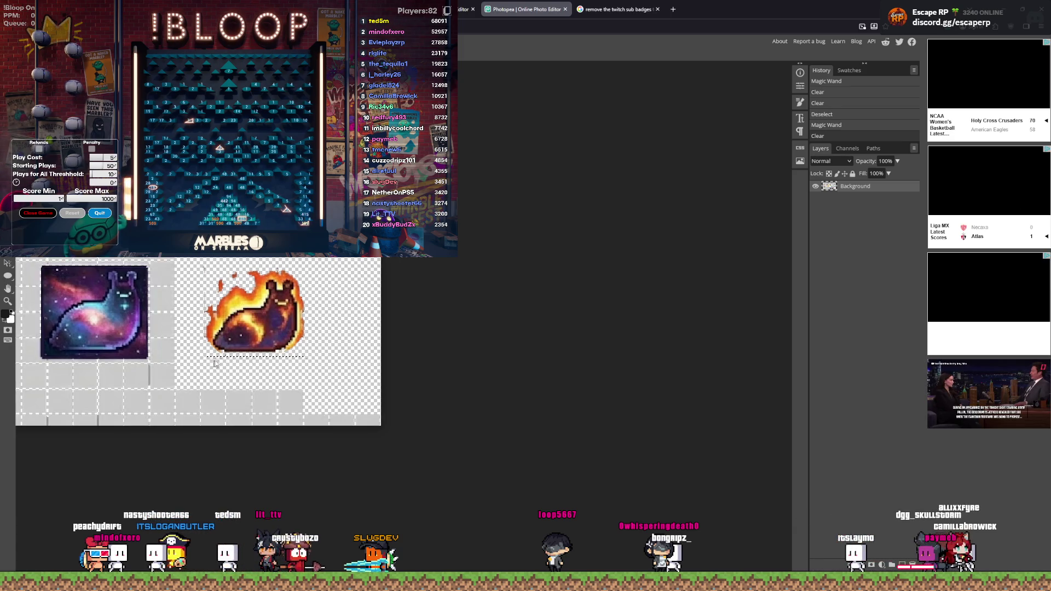
Step: Clear the remaining grey under the fire slug and the next grey area to its right
left_click(214, 363)
scroll(215, 361, "up", 5)
key("Delete")
key("Delete")
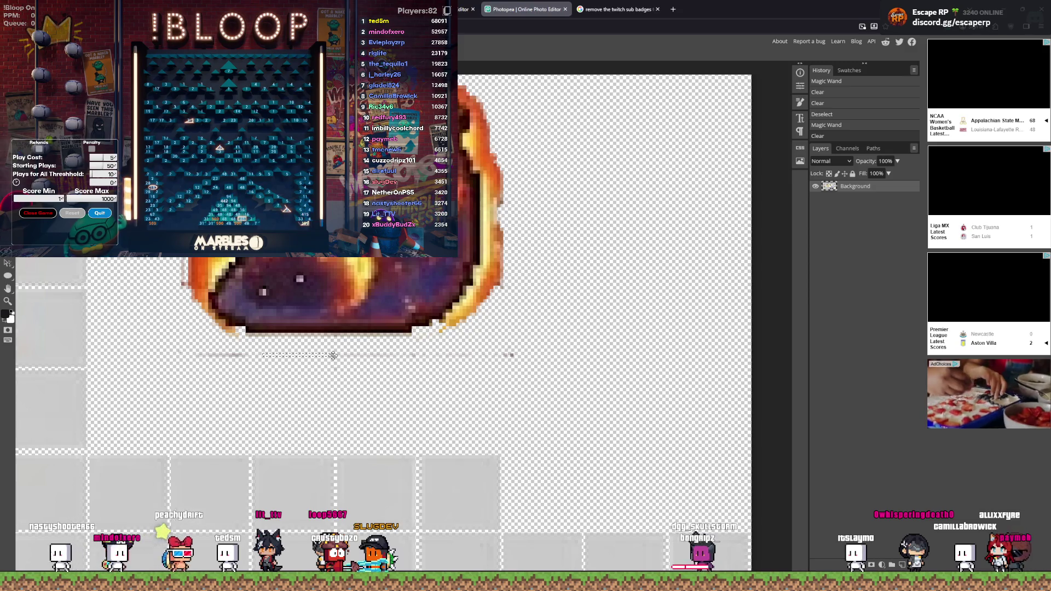
left_click(345, 355)
key("Delete")
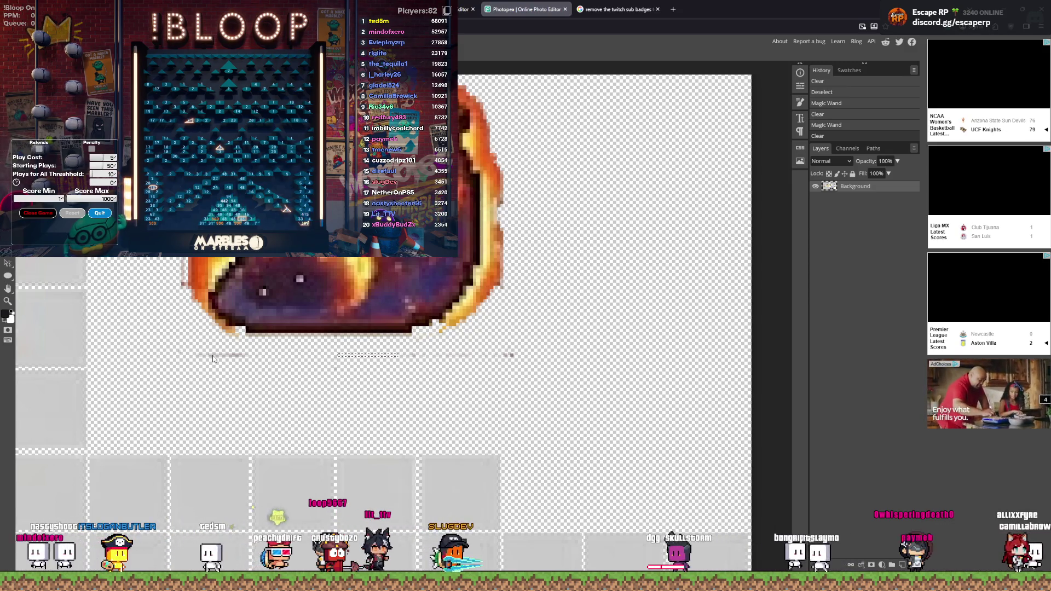
Step: Delete leftover pixels around the fire slug, boxing the stray pixels beneath it
left_click(507, 353)
key("Delete")
left_click(452, 355)
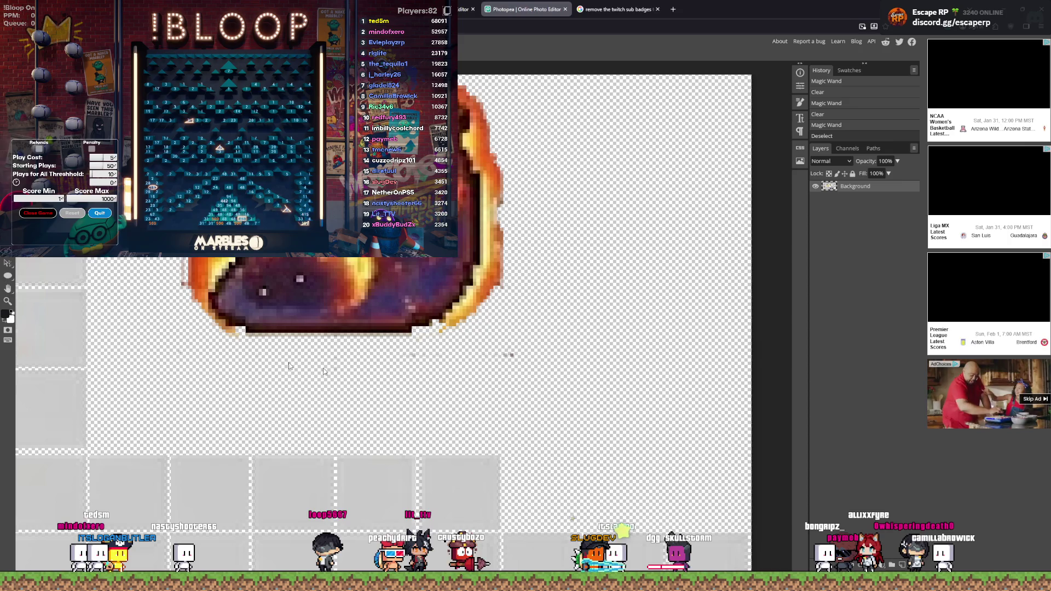
left_click_drag(298, 389, 602, 340)
key("Delete")
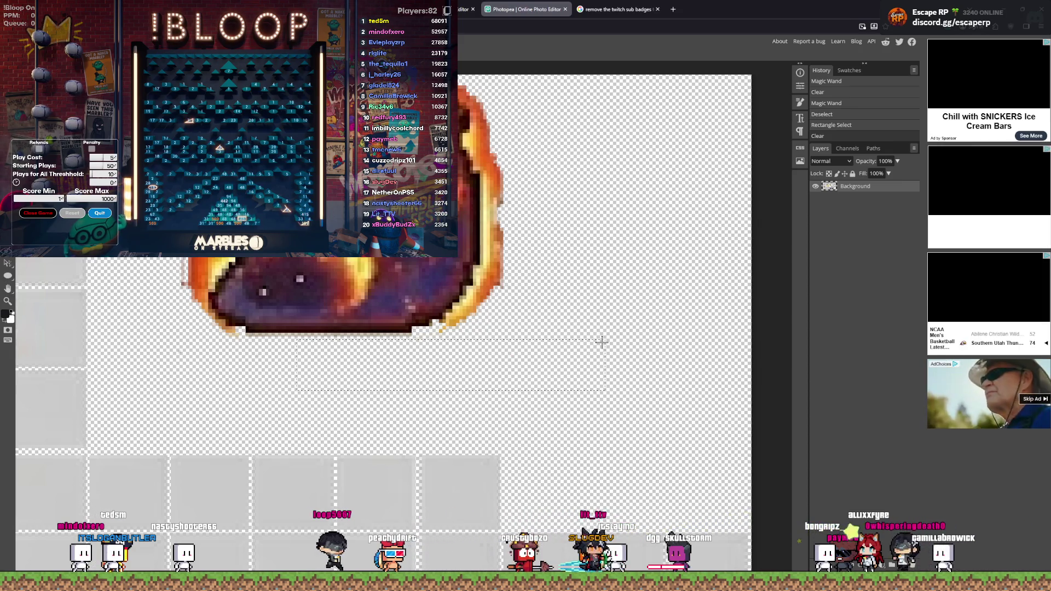
Step: Marquee-delete another leftover area and a few stray flame pixels near the slug
scroll(169, 270, "up", 3)
mouse_move(164, 258)
left_mouse_down()
mouse_move(198, 326)
mouse_move(165, 322)
mouse_move(158, 343)
mouse_move(156, 458)
mouse_move(175, 358)
mouse_move(159, 372)
mouse_move(173, 350)
mouse_move(605, 337)
left_mouse_up()
key("Delete")
key("Delete")
key("Delete")
key("Delete")
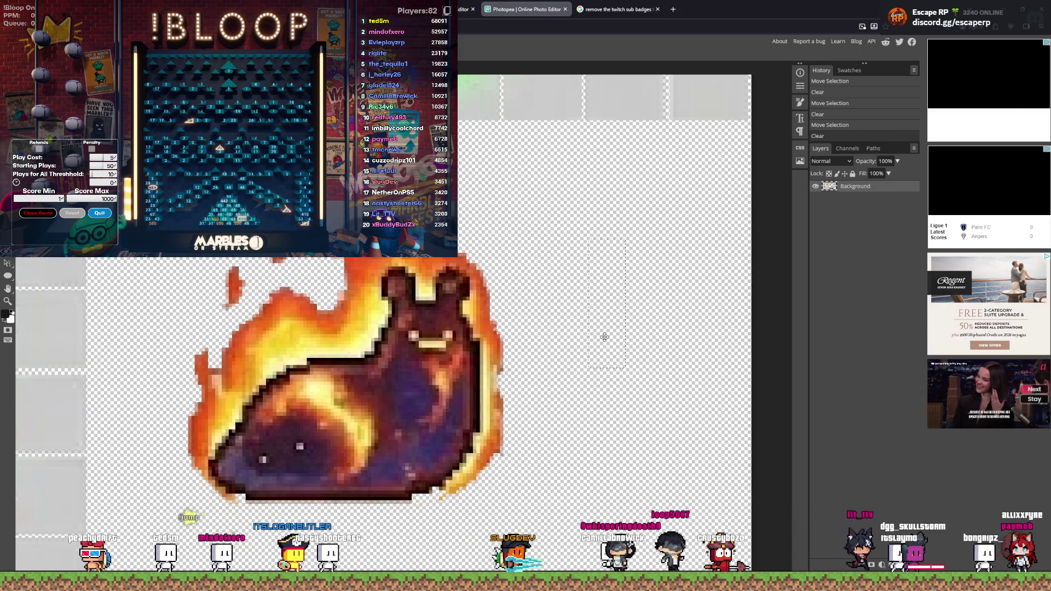
key("ctrl+d")
left_click_drag(213, 321, 241, 299)
key("Delete")
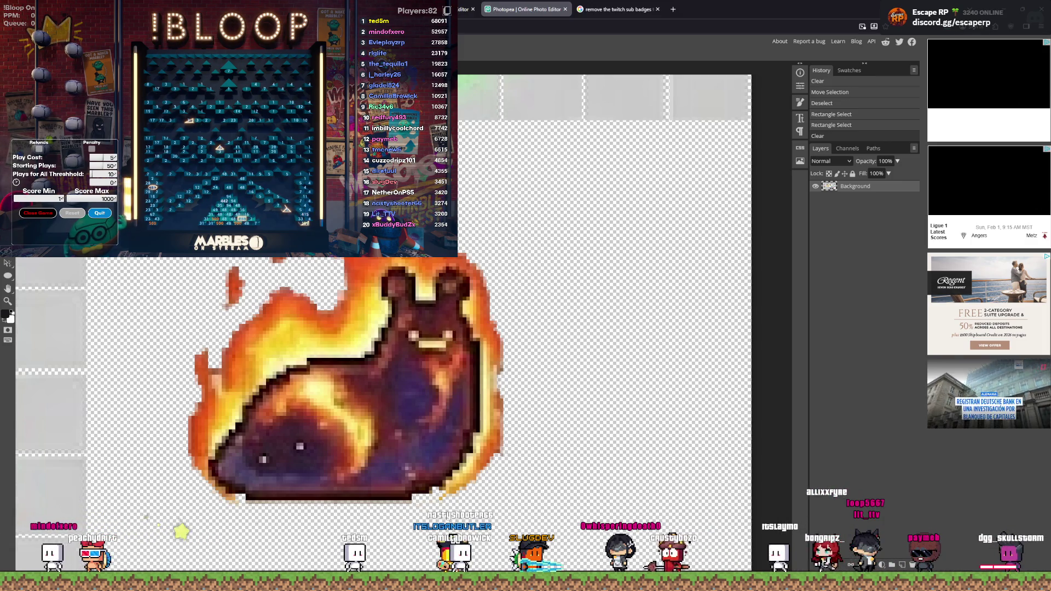
scroll(455, 313, "down", 5)
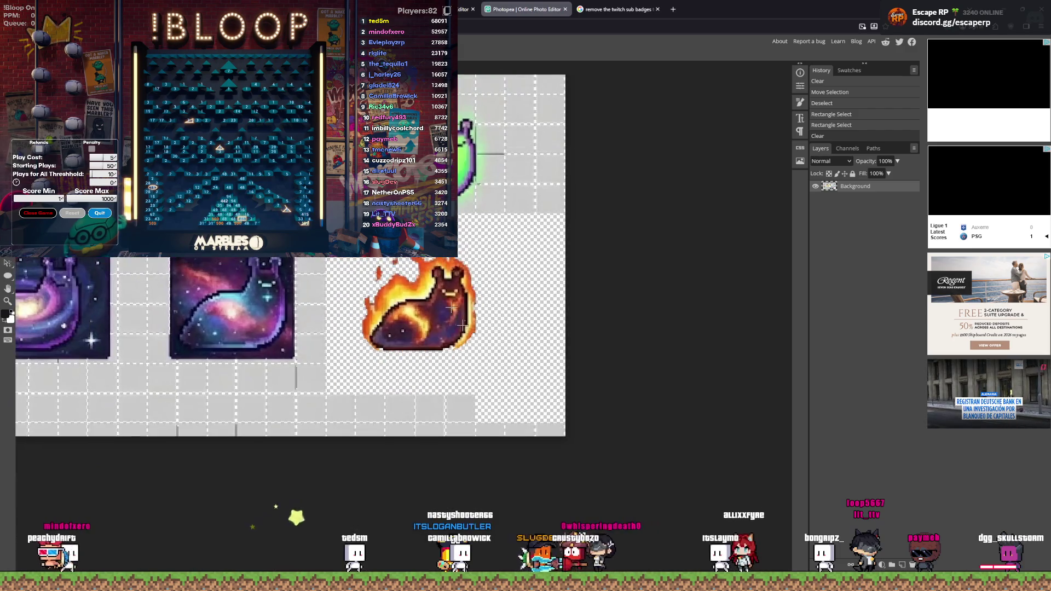
Step: Box and delete the grey strip beneath the bottom badge row, then deselect
left_click_drag(483, 375, 16, 435)
key("Delete")
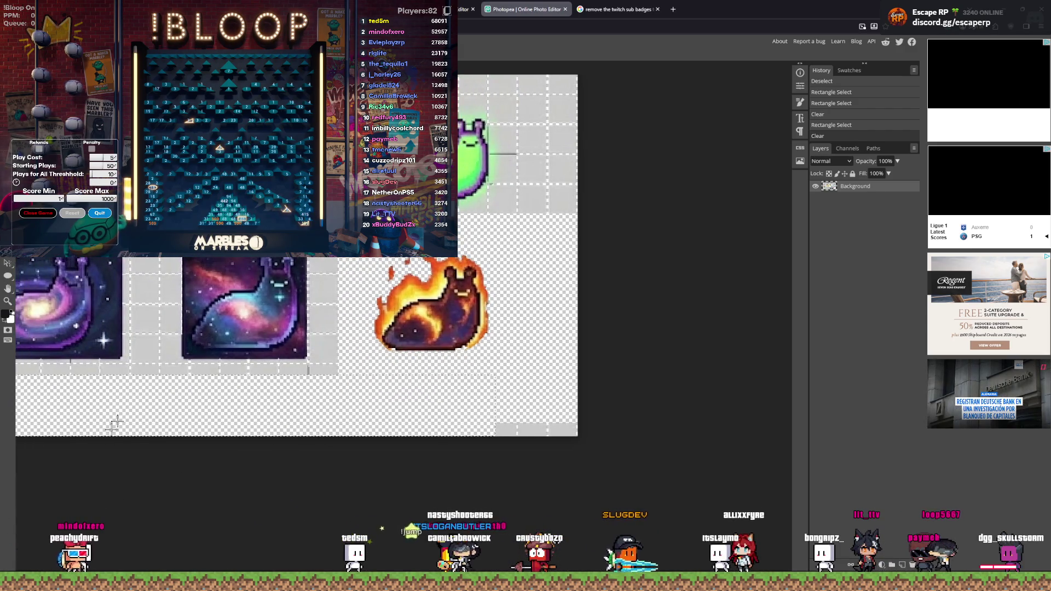
scroll(121, 425, "down", 3)
scroll(120, 425, "up", 3)
left_click(260, 441)
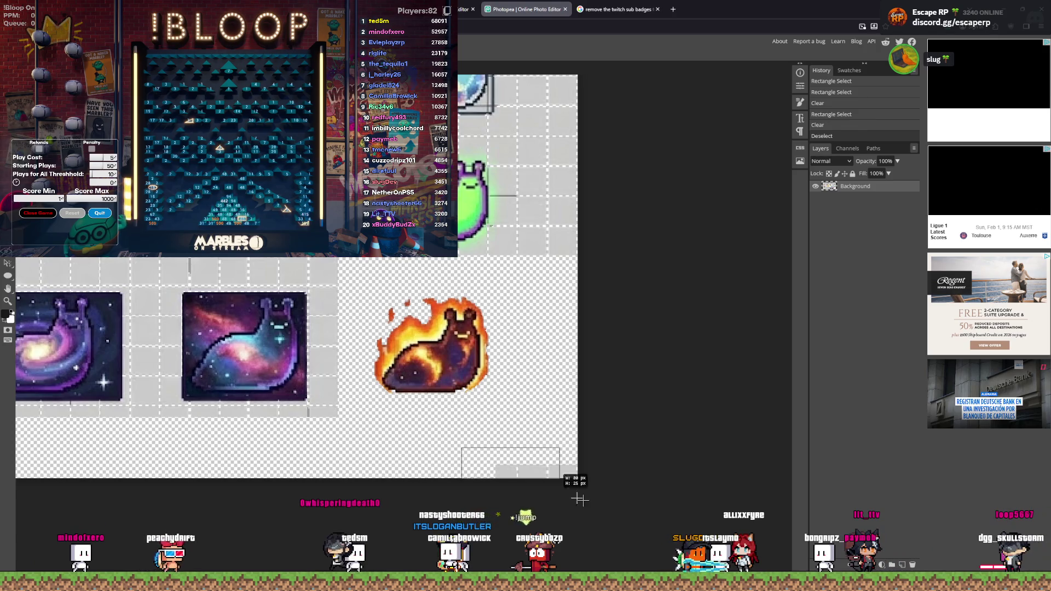
scroll(466, 419, "down", 4)
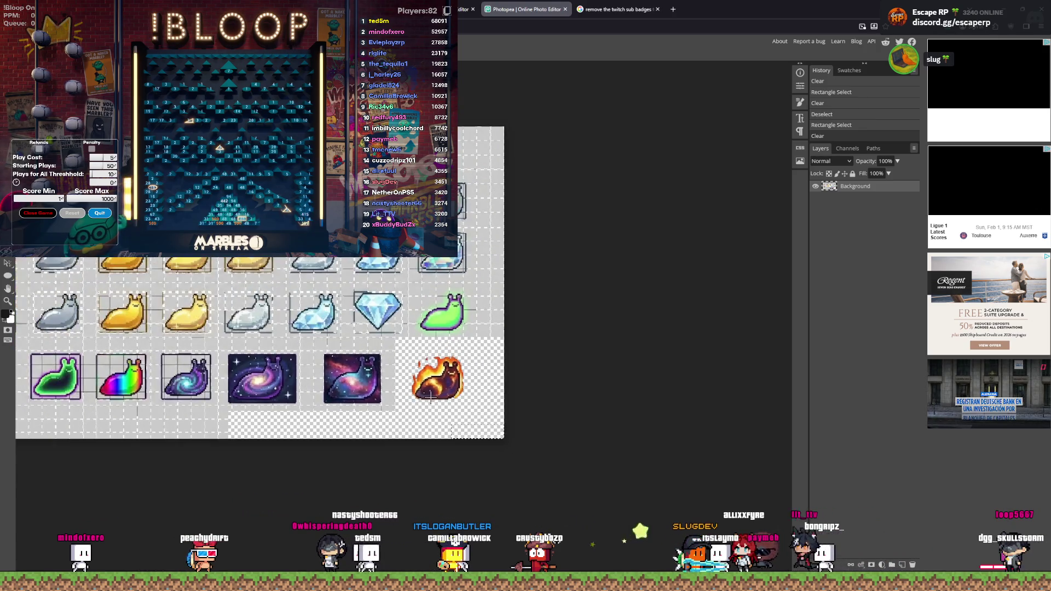
scroll(438, 405, "up", 2)
scroll(426, 398, "down", 4)
scroll(426, 399, "down", 2)
left_click(464, 391)
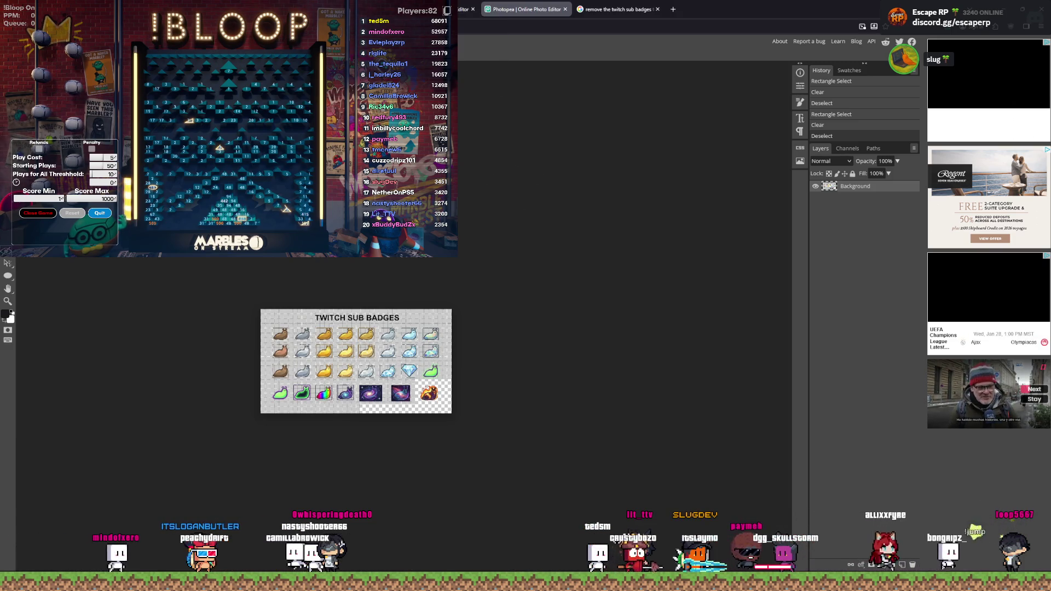
left_click(465, 5)
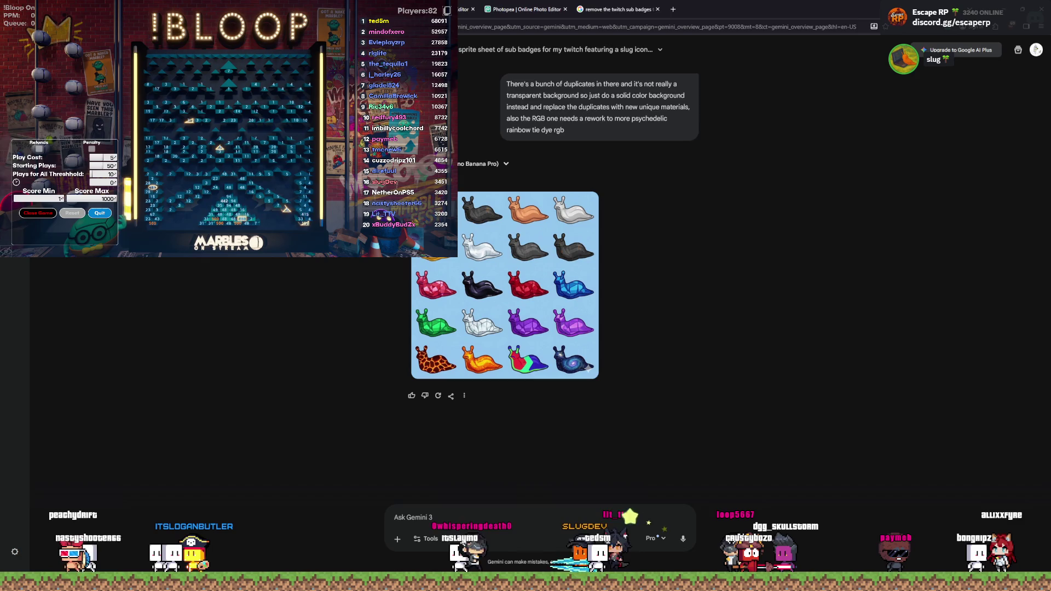
Step: Enlarge and compare the generated slug sprite sheets in the Gemini chat
left_click(490, 275)
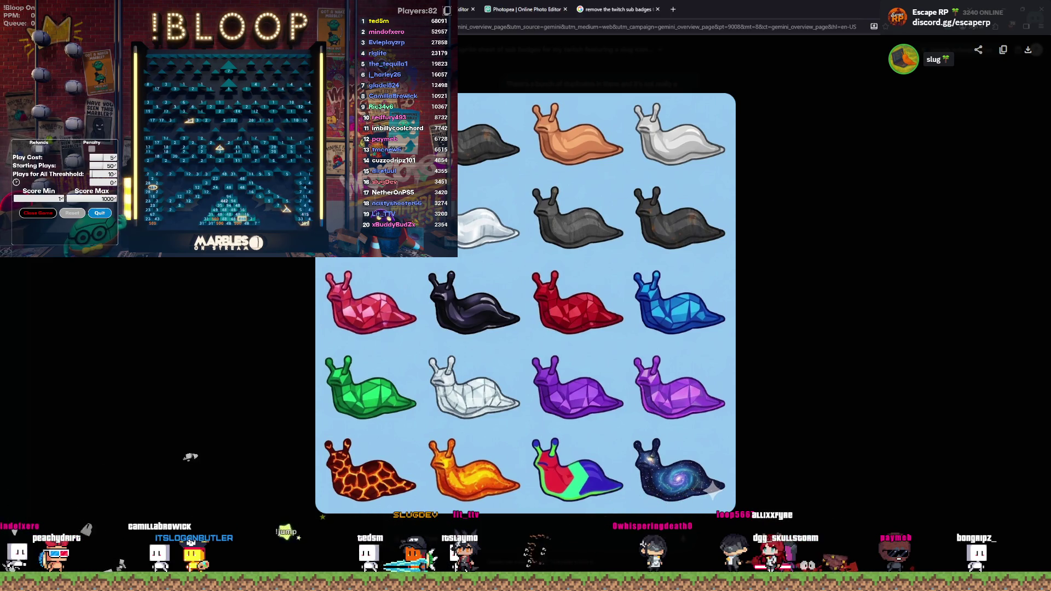
key("Escape")
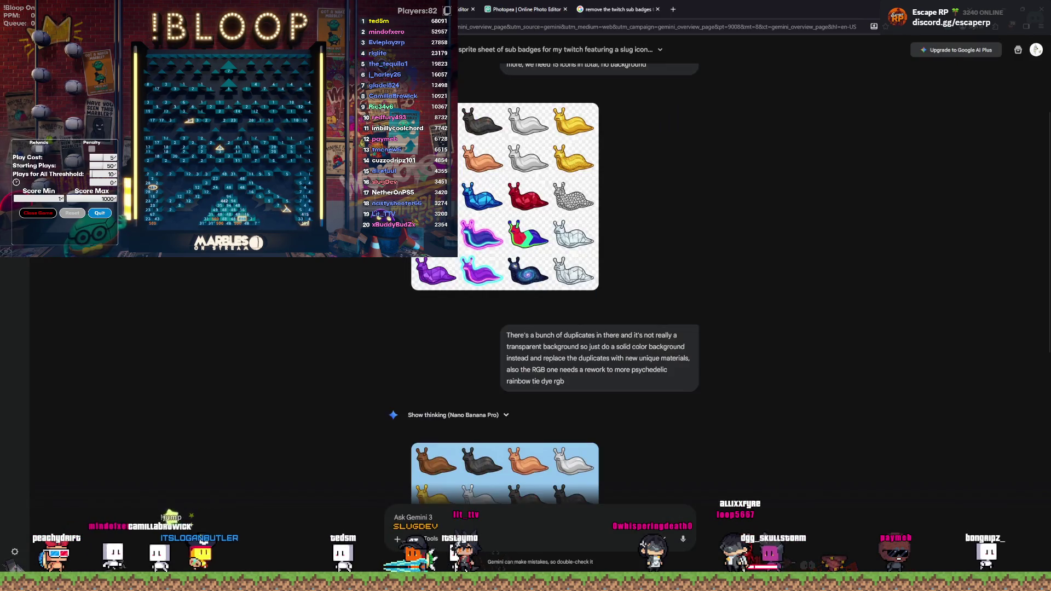
left_click(504, 229)
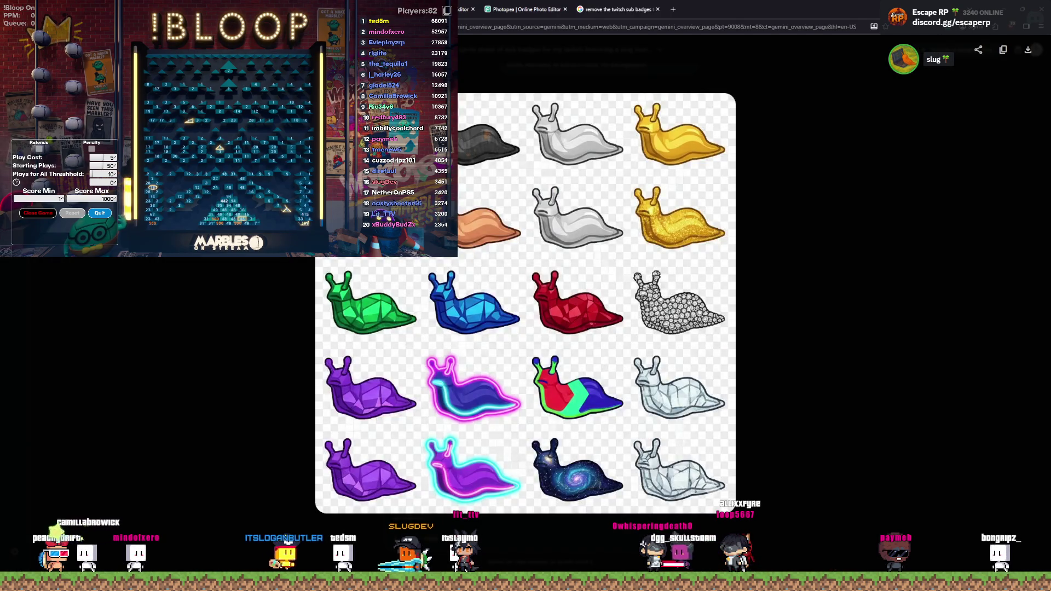
key("Escape")
left_click(502, 272)
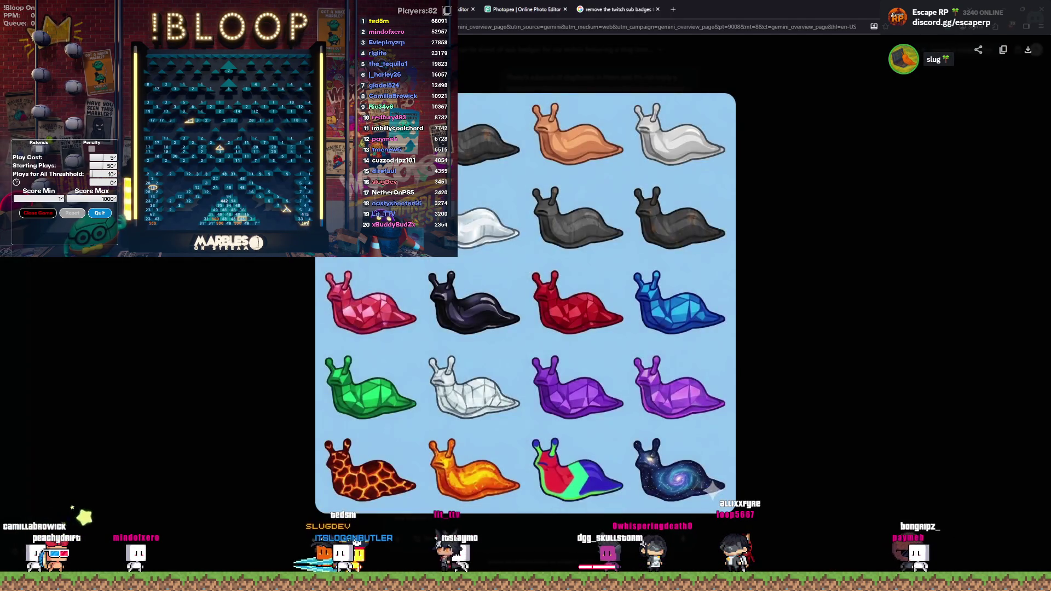
key("Escape")
scroll(472, 291, "down", 5)
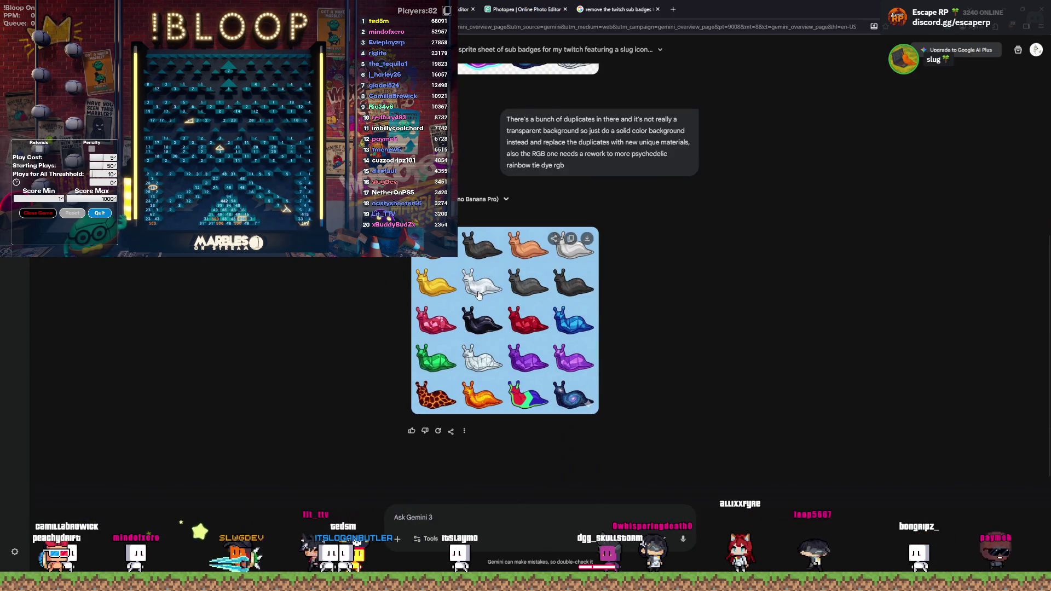
Step: Copy the newest light-blue slug sprite sheet image and open a new tab
left_click(472, 290)
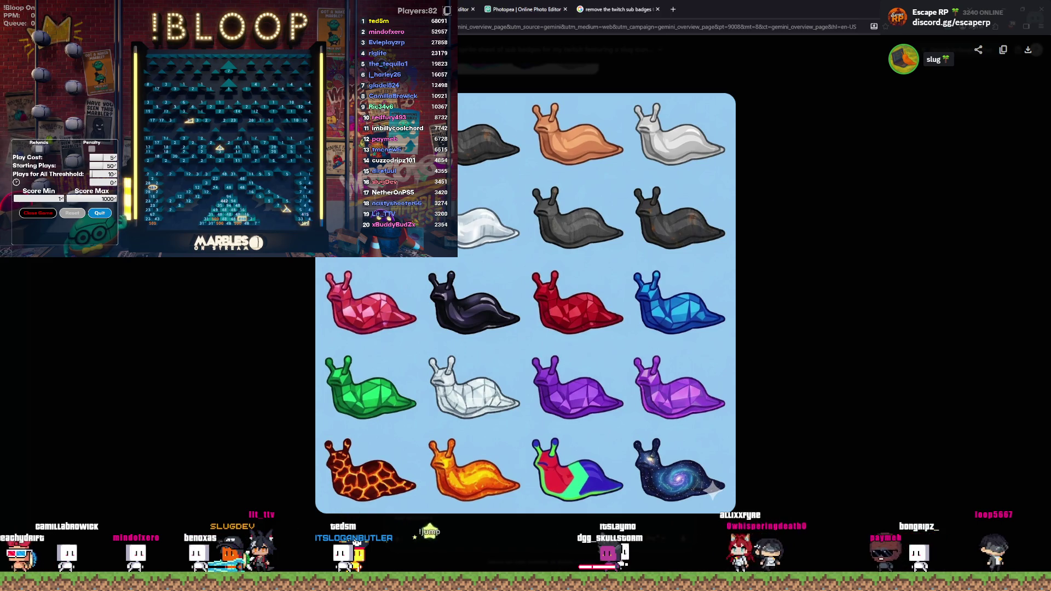
right_click(406, 252)
left_click(417, 283)
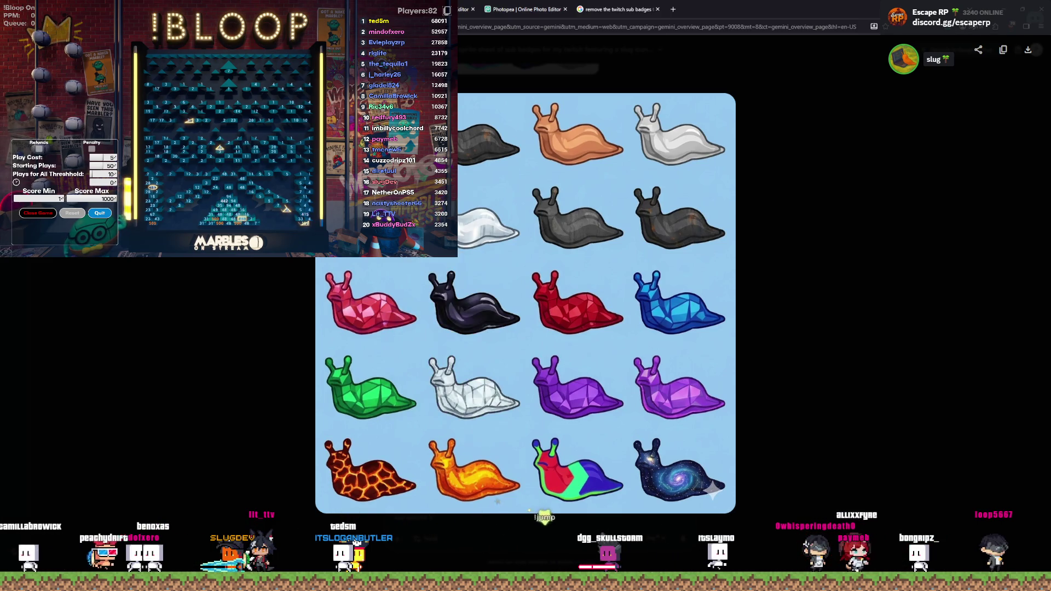
left_click(673, 9)
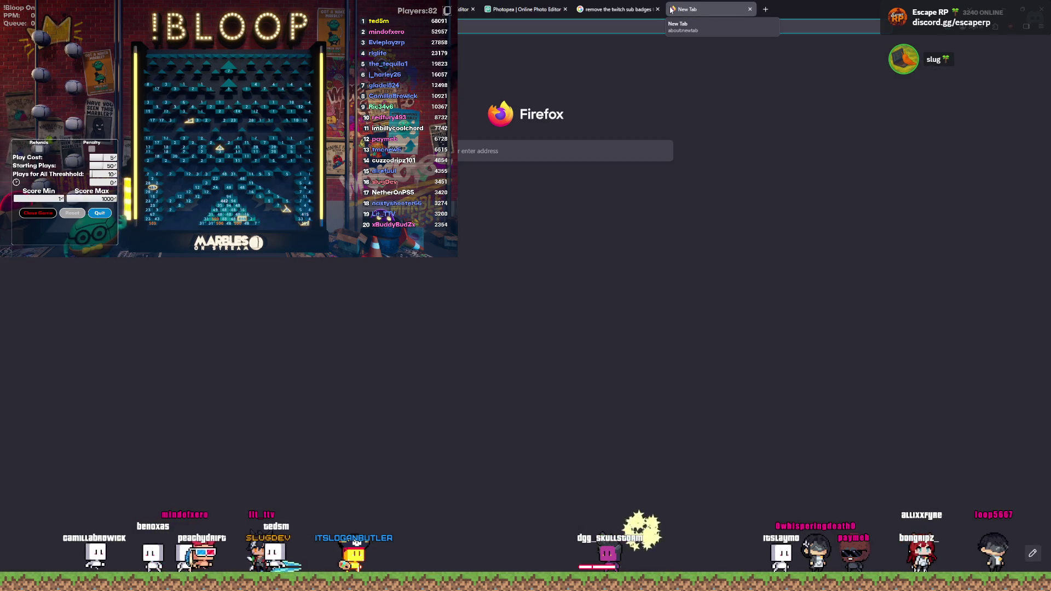
Step: Paste the light-blue sheet into a new Photopea tab and delete its blue background with Magic Wand
key("ctrl+v")
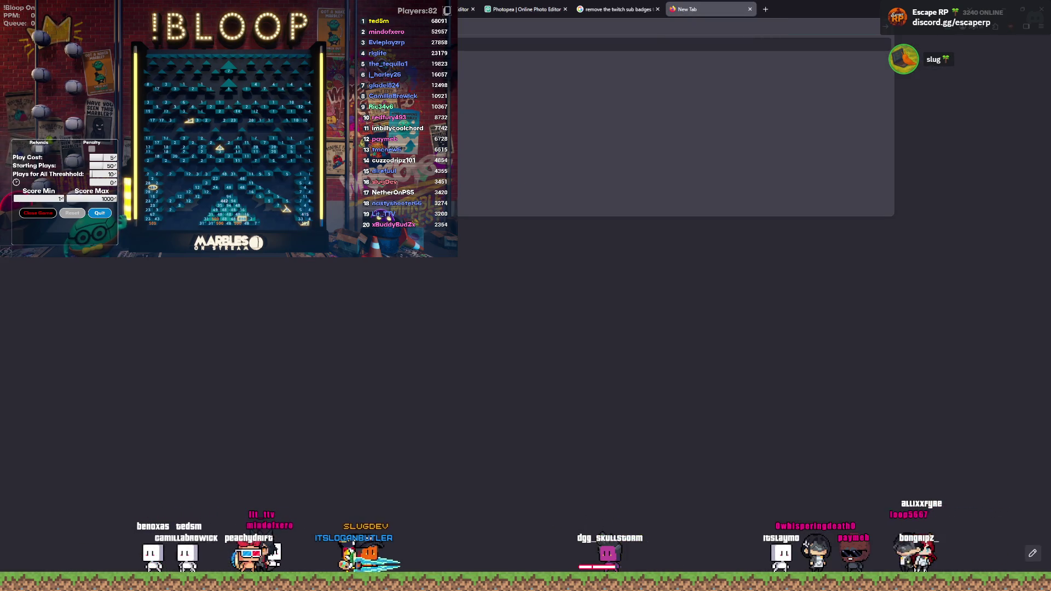
key("Return")
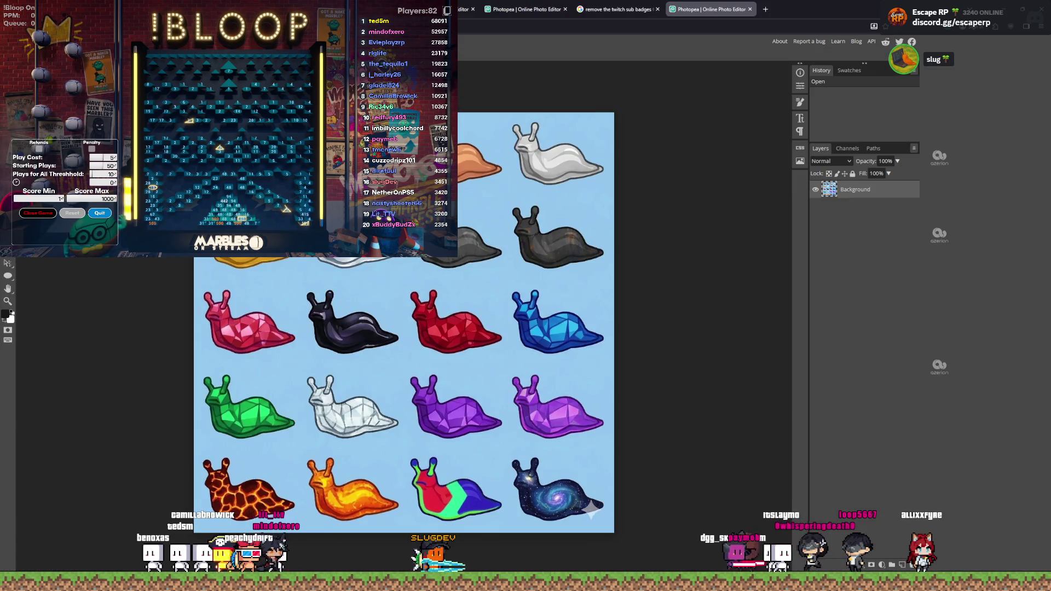
left_click(608, 362)
key("Delete")
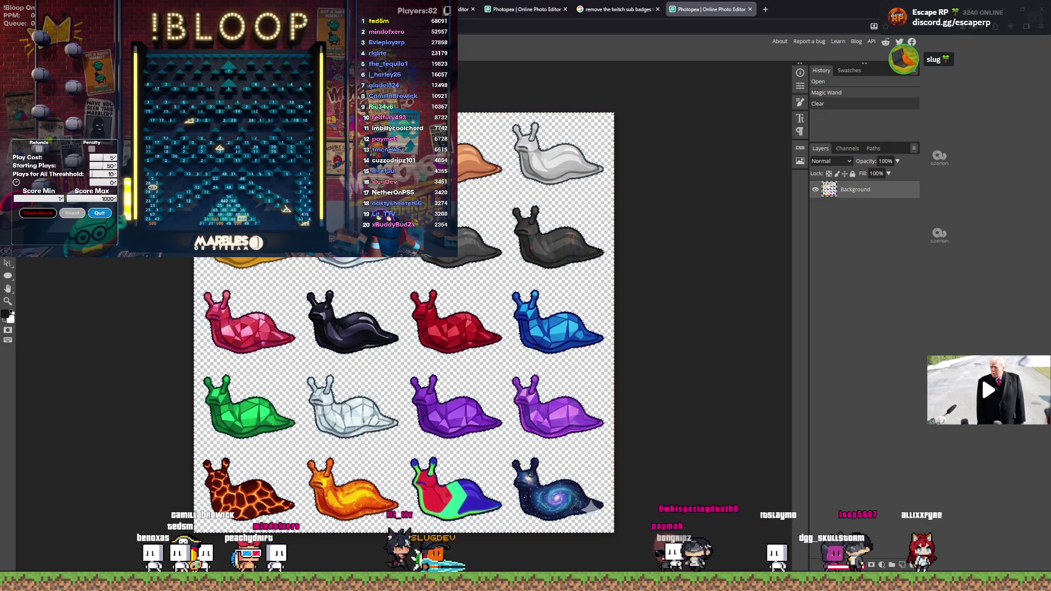
left_click(703, 389)
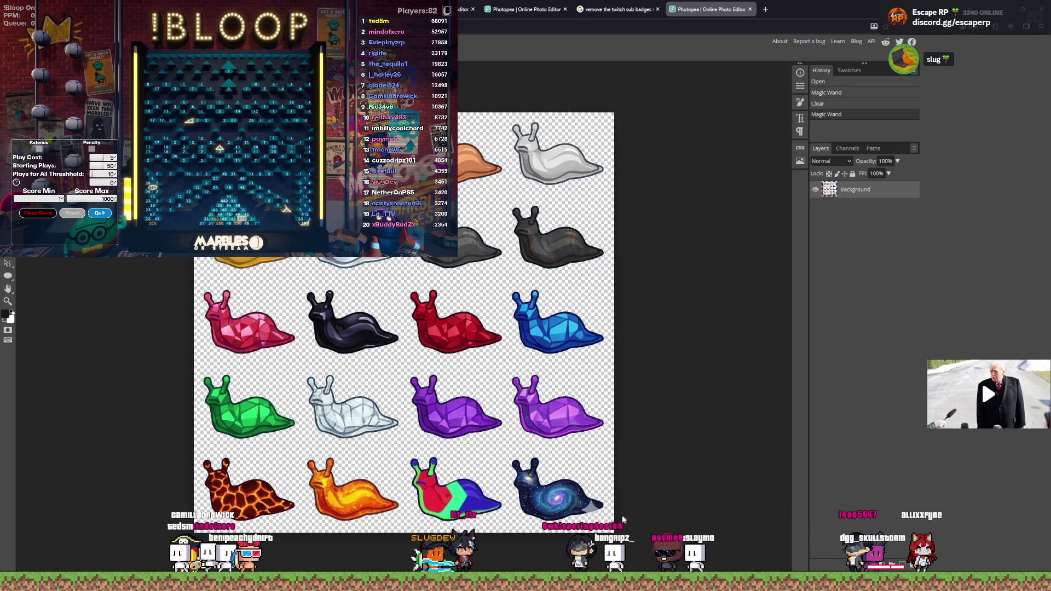
scroll(586, 508, "up", 5)
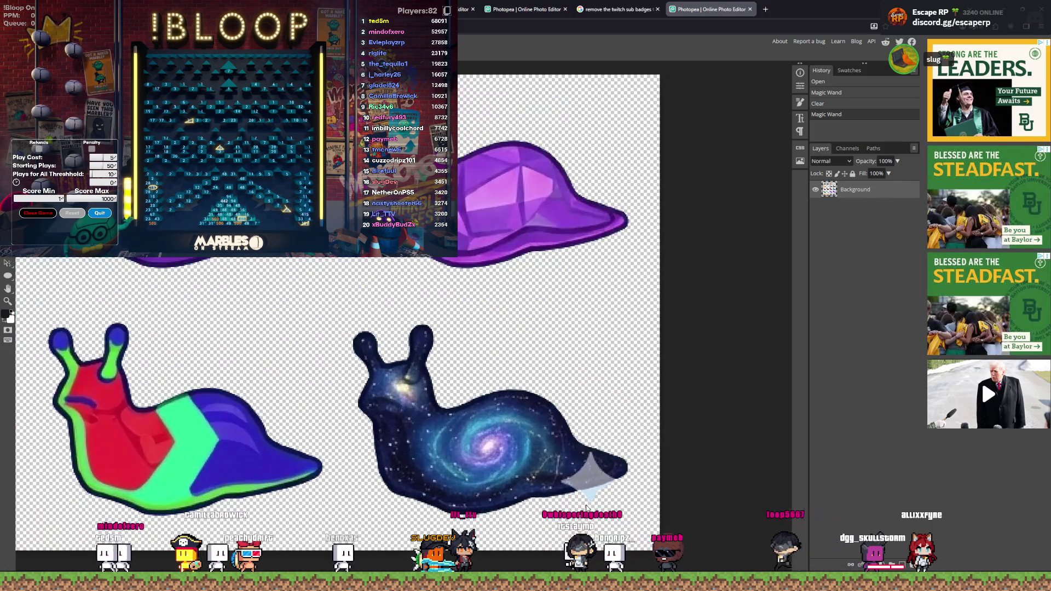
Step: Lasso the sparkle watermark on the galaxy slug and attempt a fill, triggering the Premium notice
scroll(585, 508, "up", 2)
left_click(577, 453)
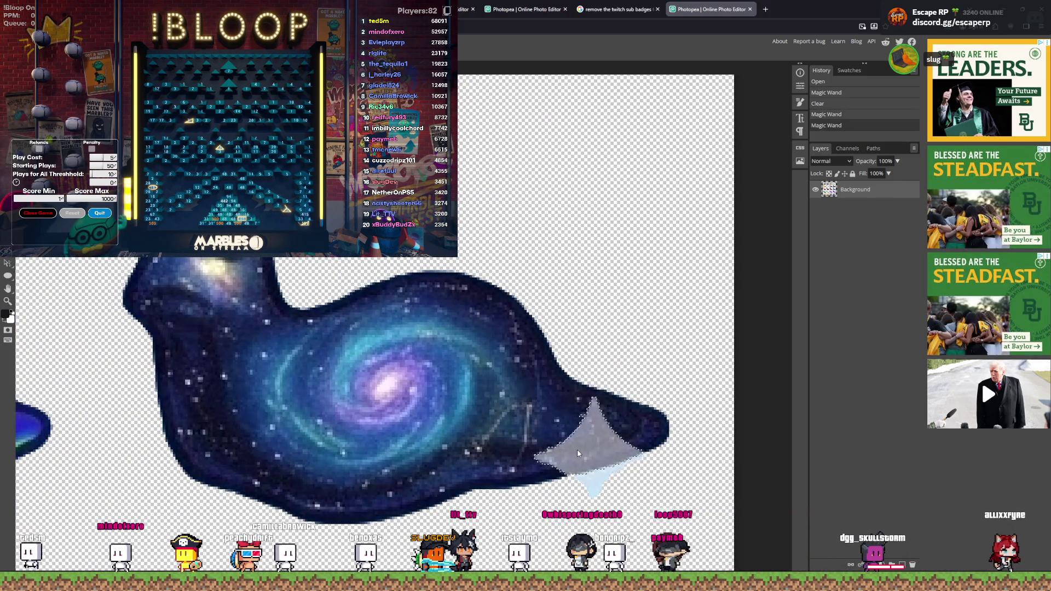
left_click(593, 495)
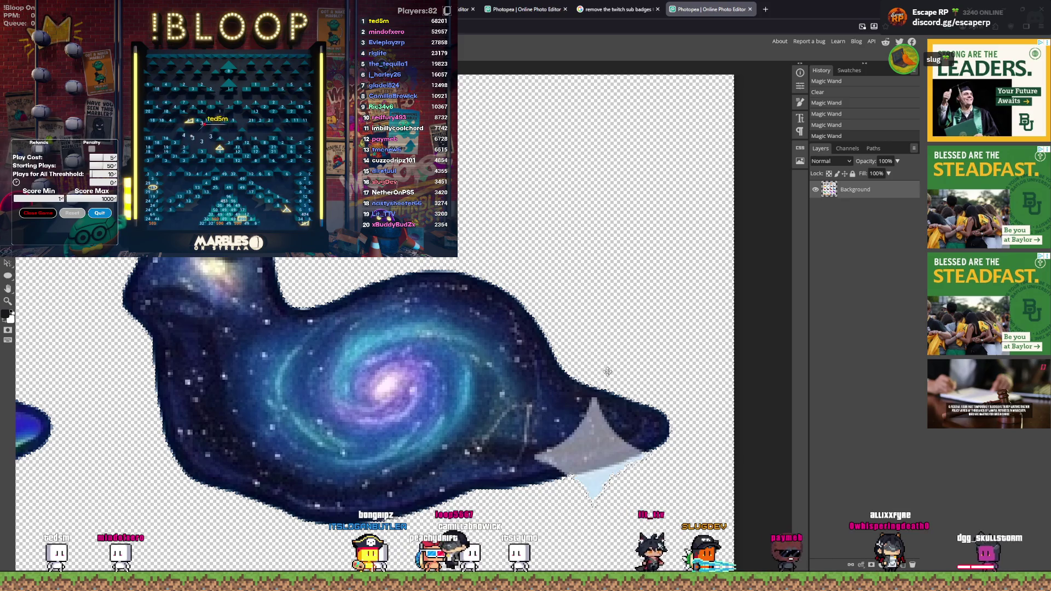
key("ctrl+d")
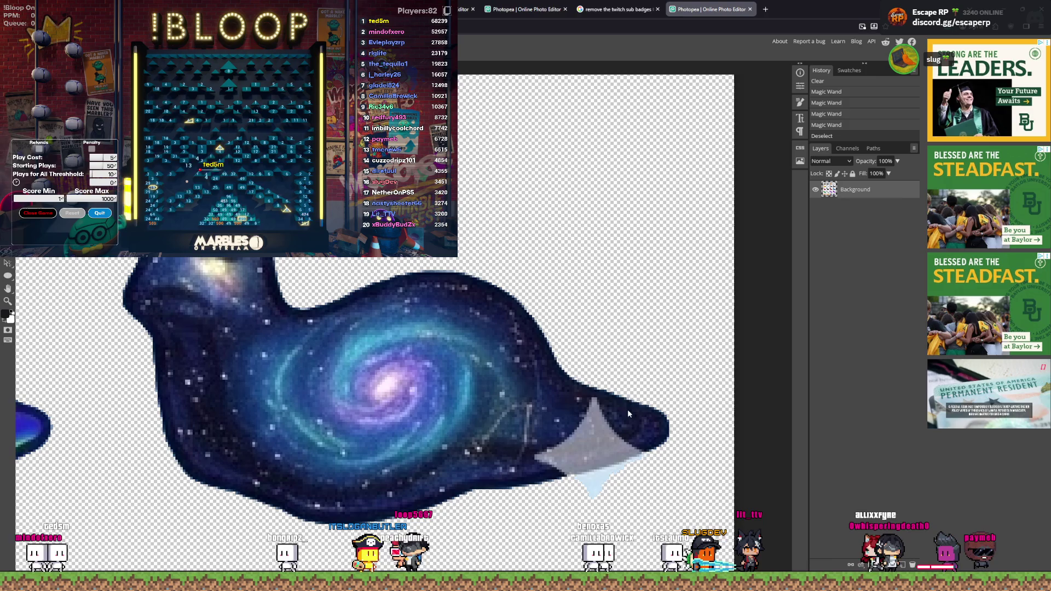
left_click_drag(663, 525, 551, 386)
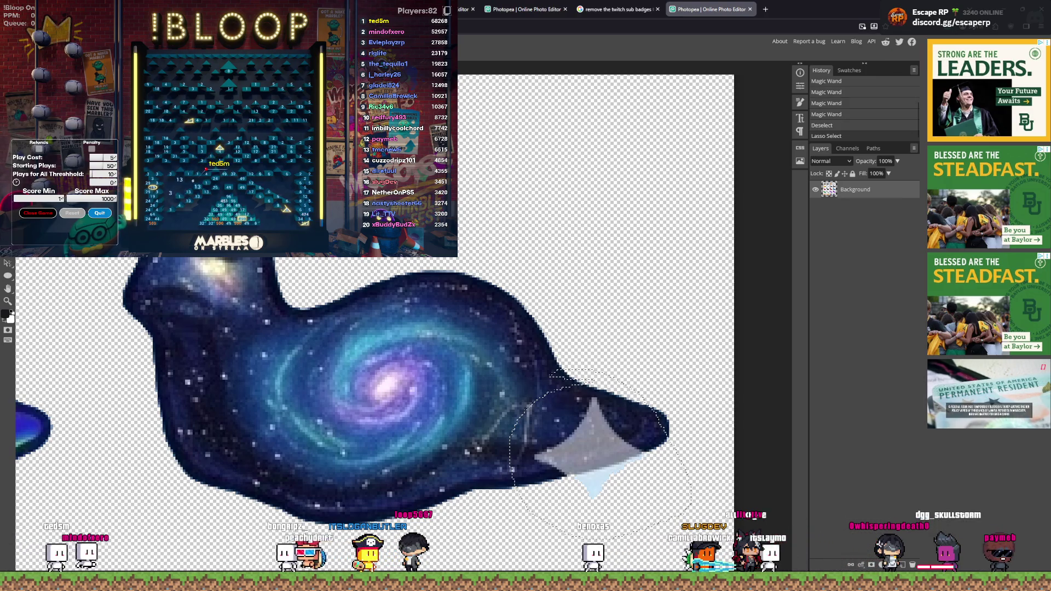
key("Delete")
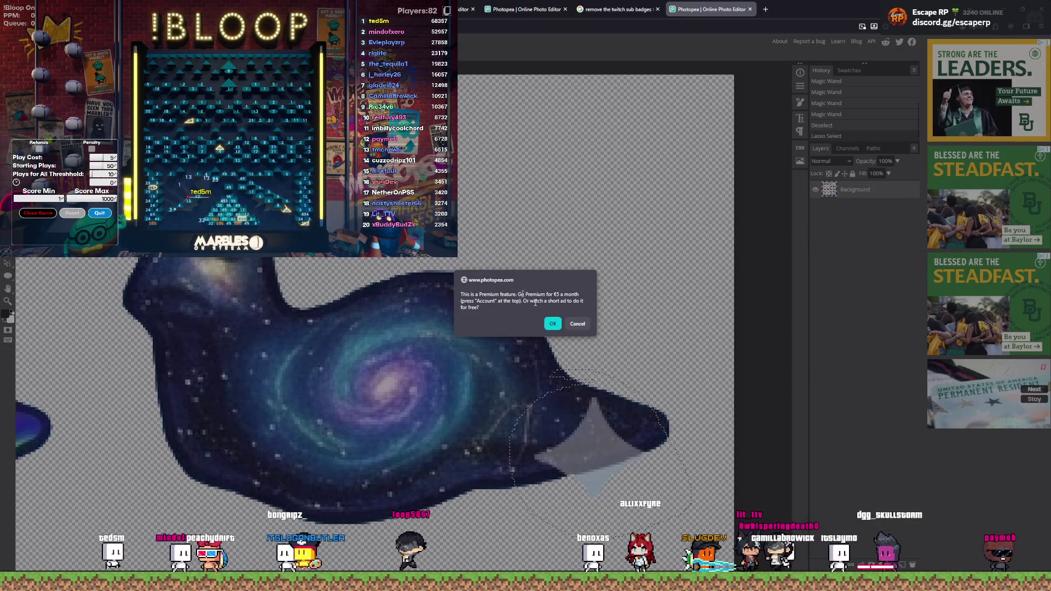
Step: Choose the free ad-supported option on the Premium dialog and close the ad
left_click(553, 323)
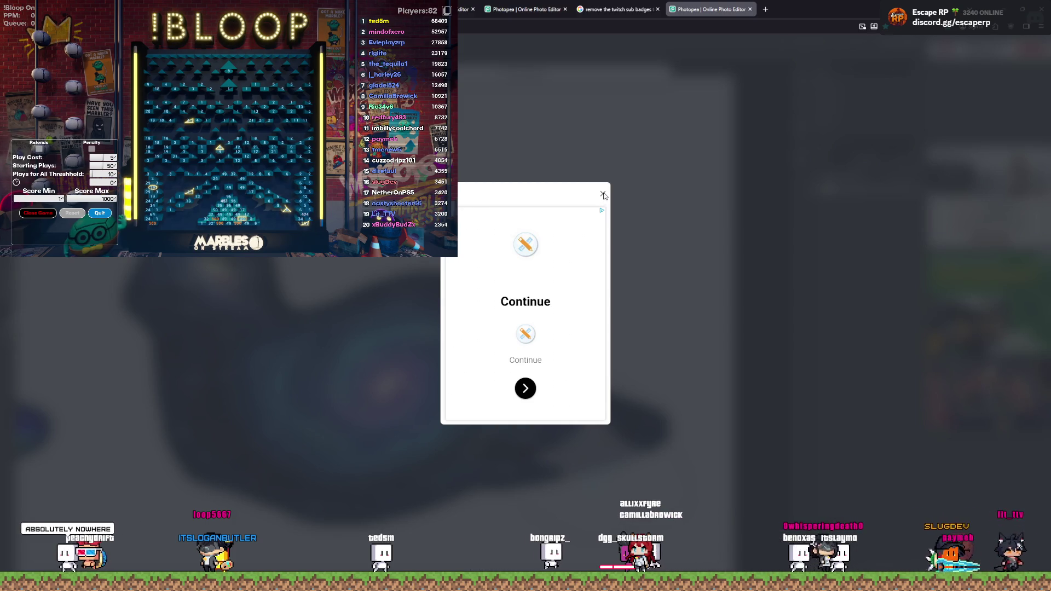
left_click(602, 195)
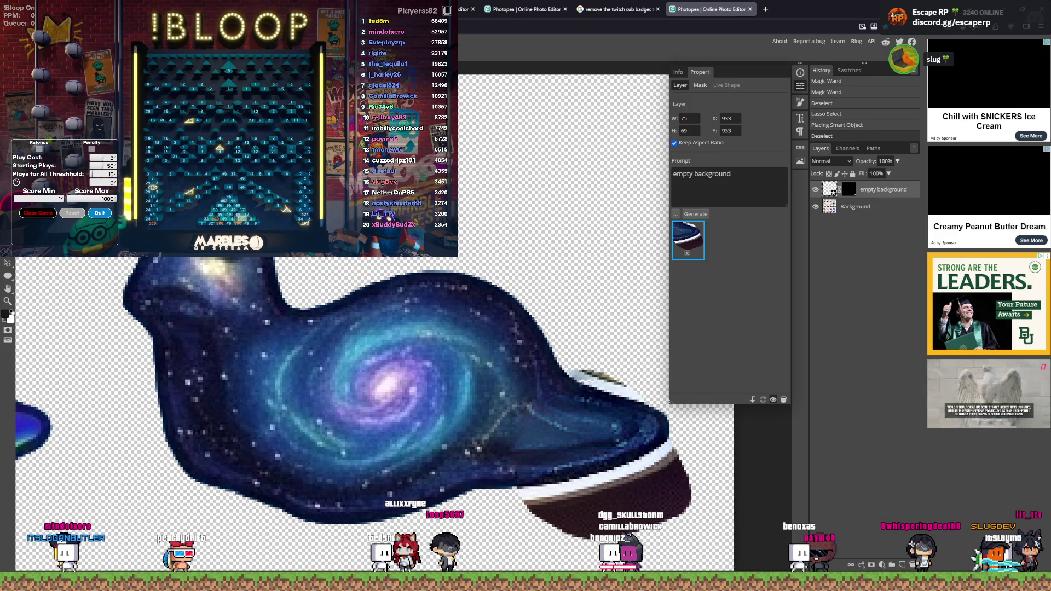
Step: Undo the generated empty-background fill, reselect the dish area, and request a new AI fill via the ad
key("ctrl+z")
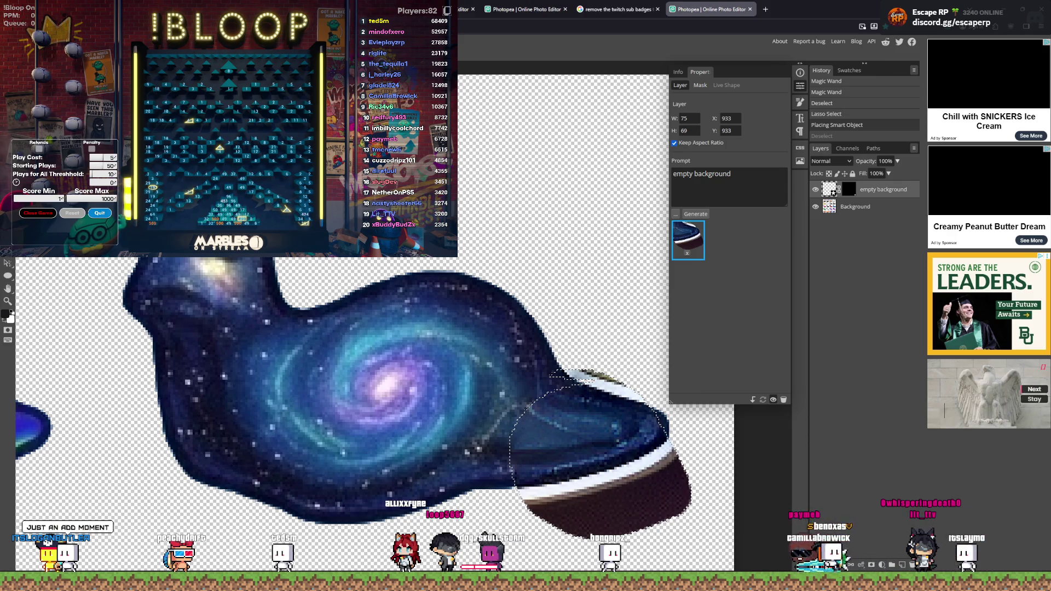
key("ctrl+z")
key("ctrl+d")
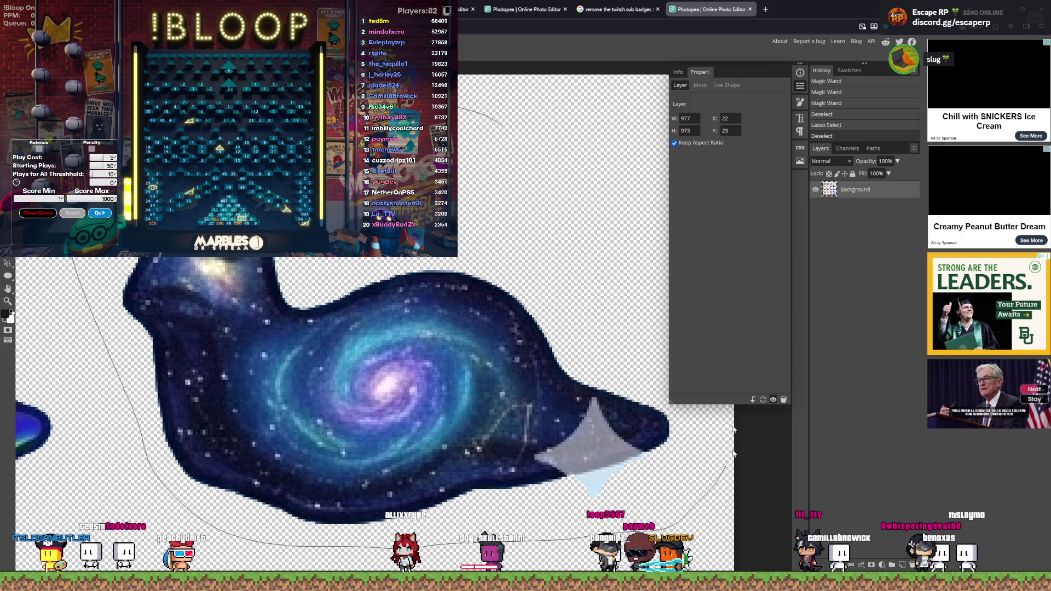
left_click_drag(565, 182, 564, 180)
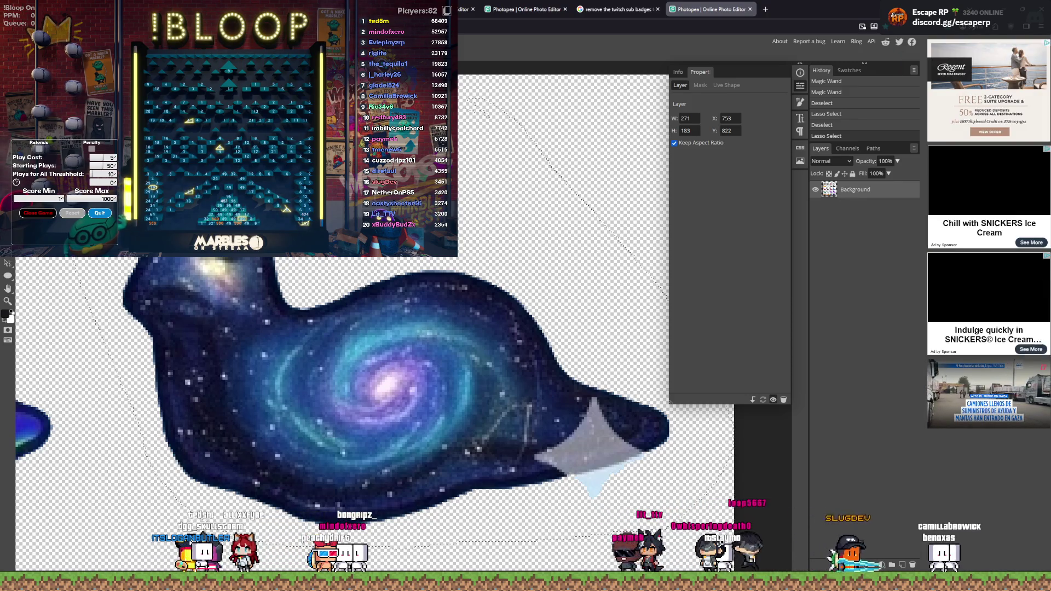
key("Delete")
left_click(552, 326)
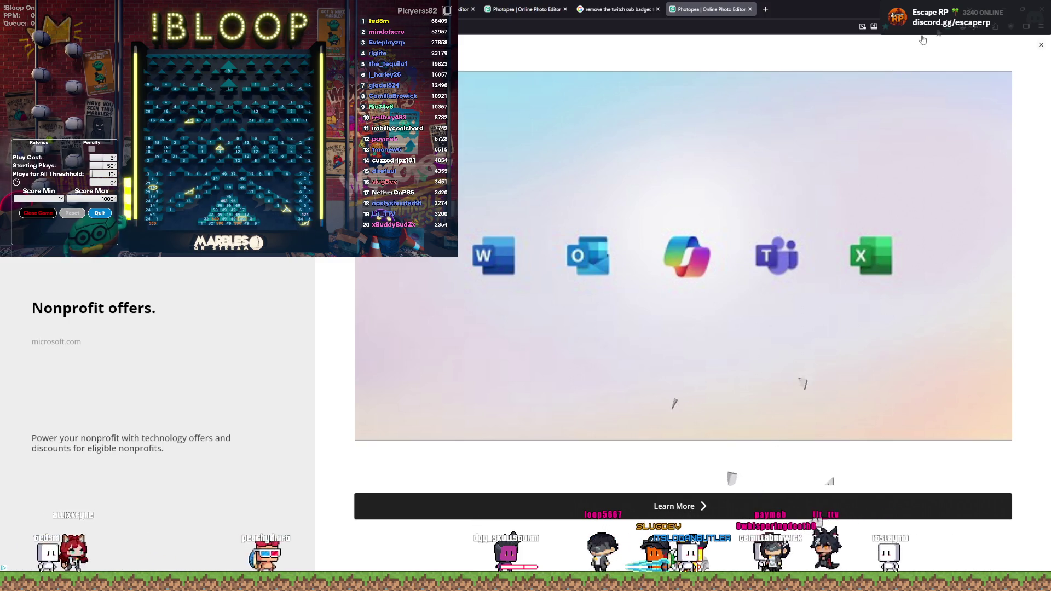
Step: Close the ad, undo the green fill to restore the galaxy slug, and request another AI fill
left_click(1042, 44)
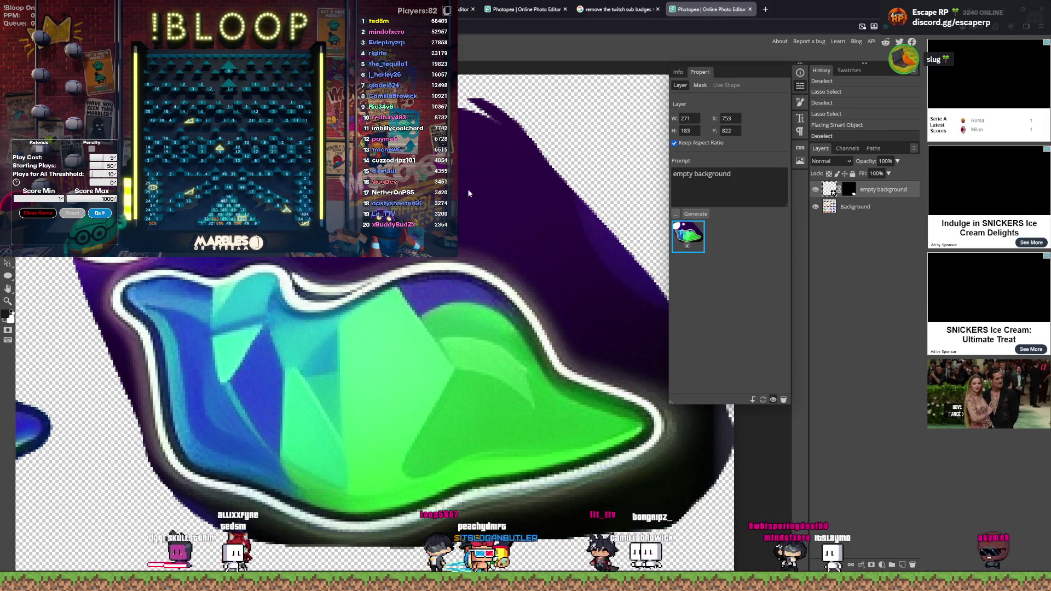
key("ctrl+z")
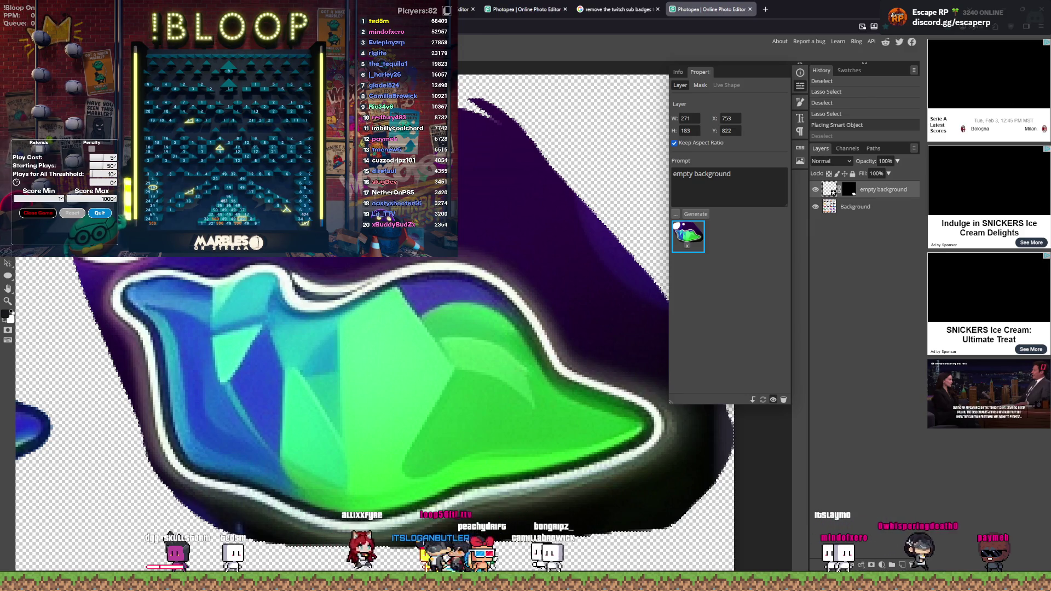
key("ctrl+z")
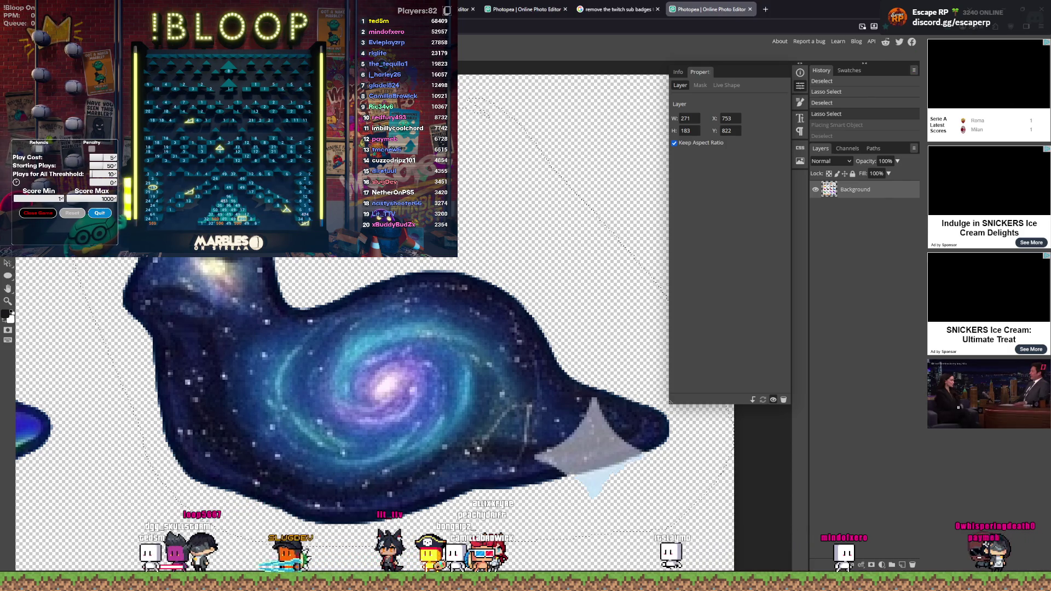
key("Delete")
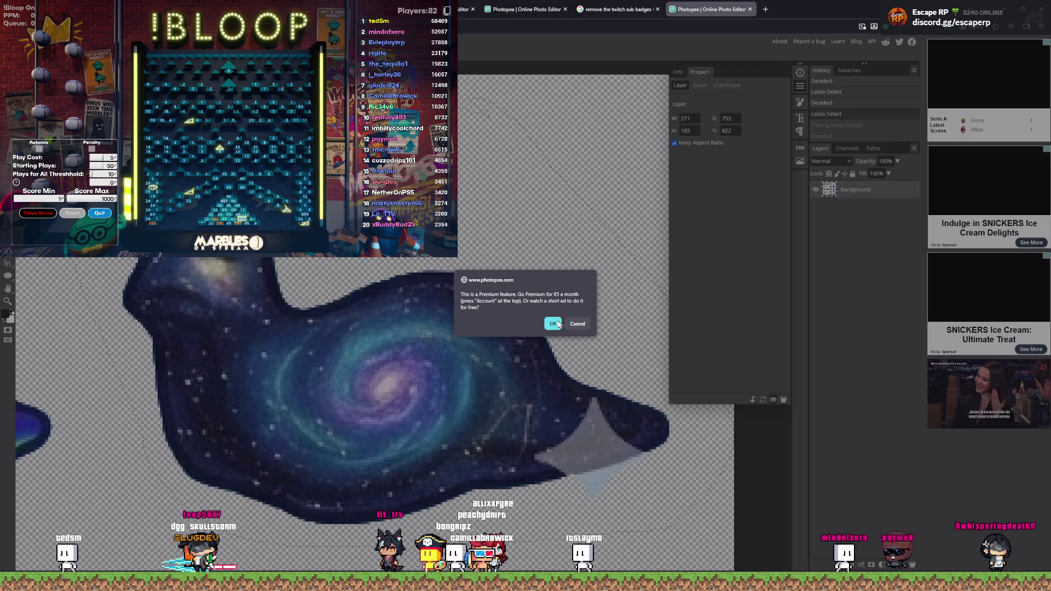
Step: Accept the ad for the 'remove gemini watermark' fill, then undo its green result
left_click(553, 323)
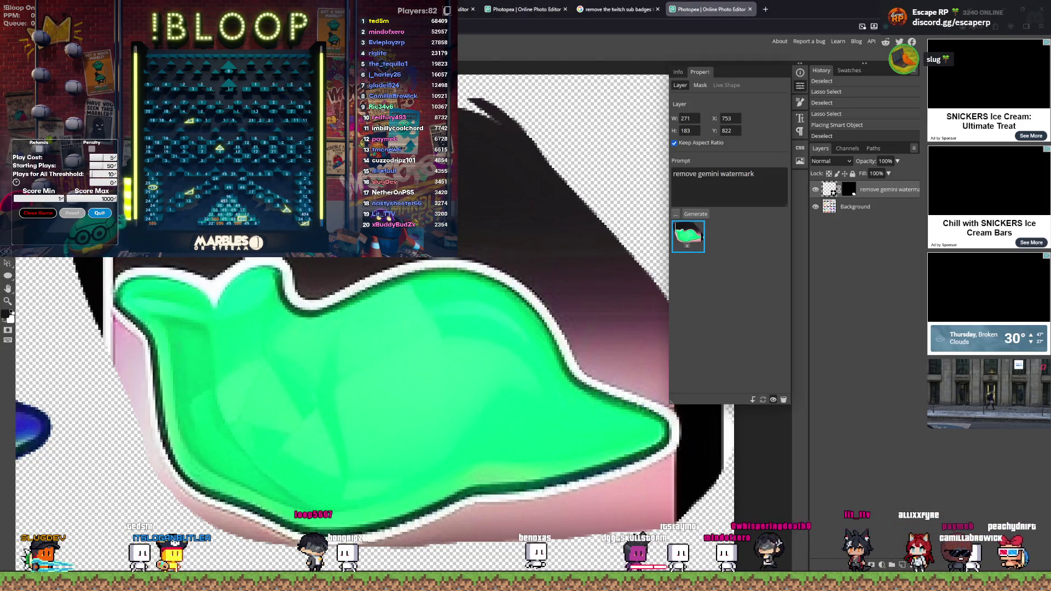
key("ctrl+z")
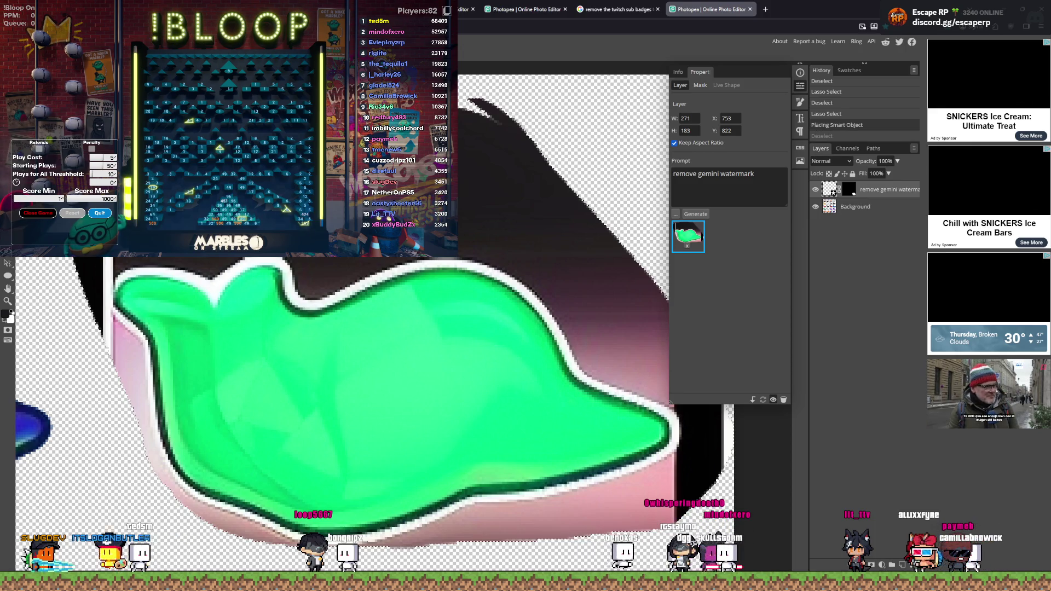
key("ctrl+z")
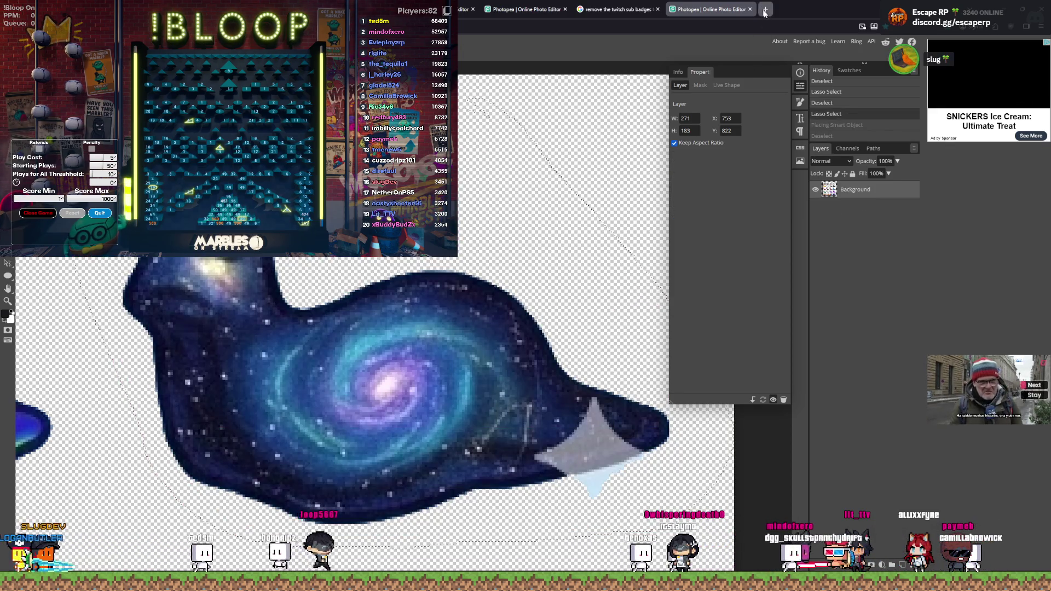
Step: Load Gemini Watermark Remover in a new tab and decline translating the page
left_click(766, 9)
key("Return")
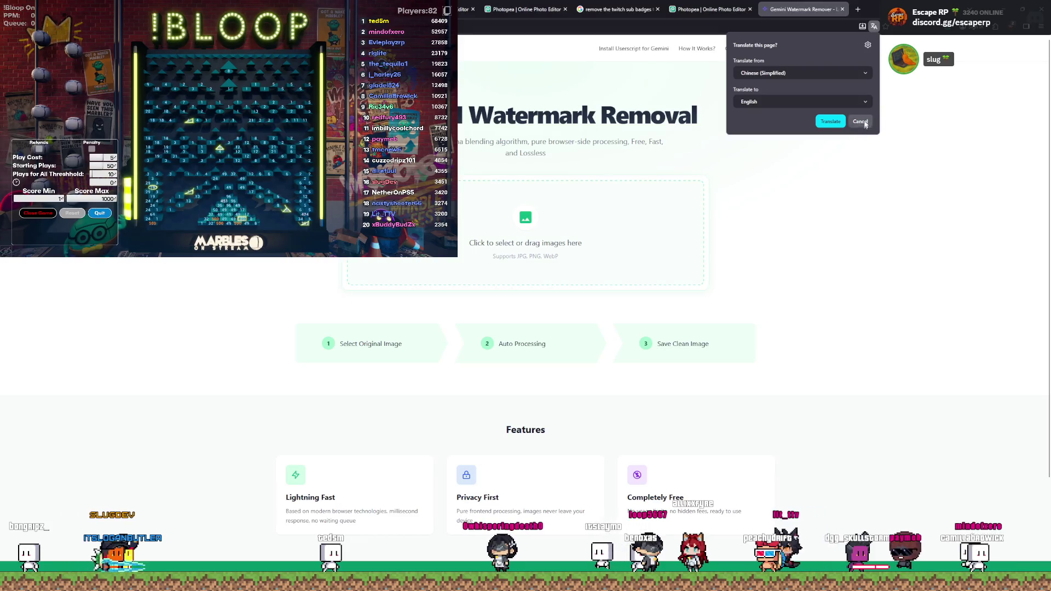
left_click(679, 6)
Step: Show the slug sprite sheet full size in the Gemini tab and un-maximize the browser window
left_click(619, 10)
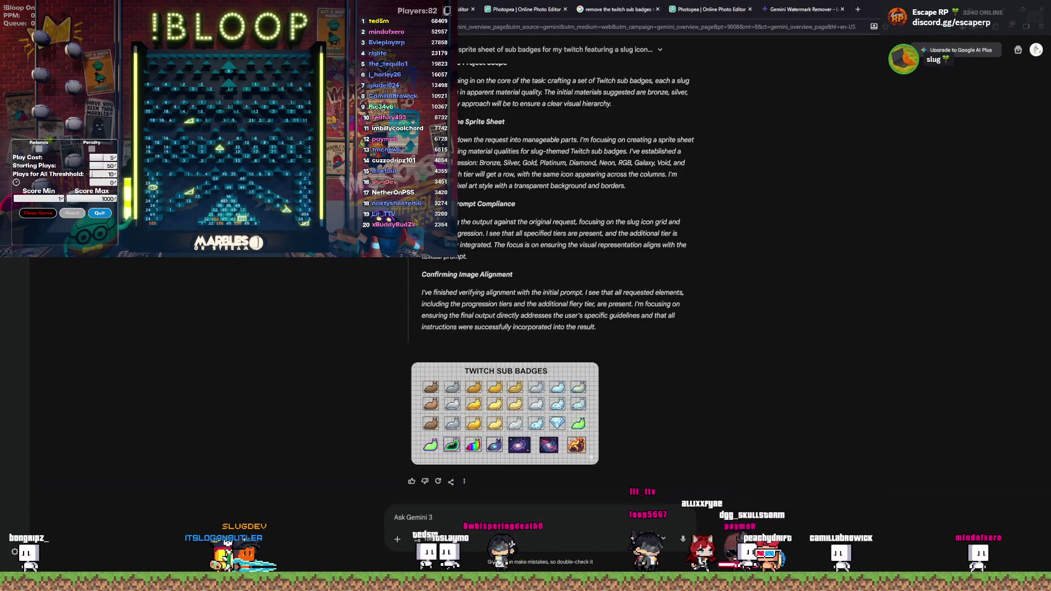
left_click(505, 414)
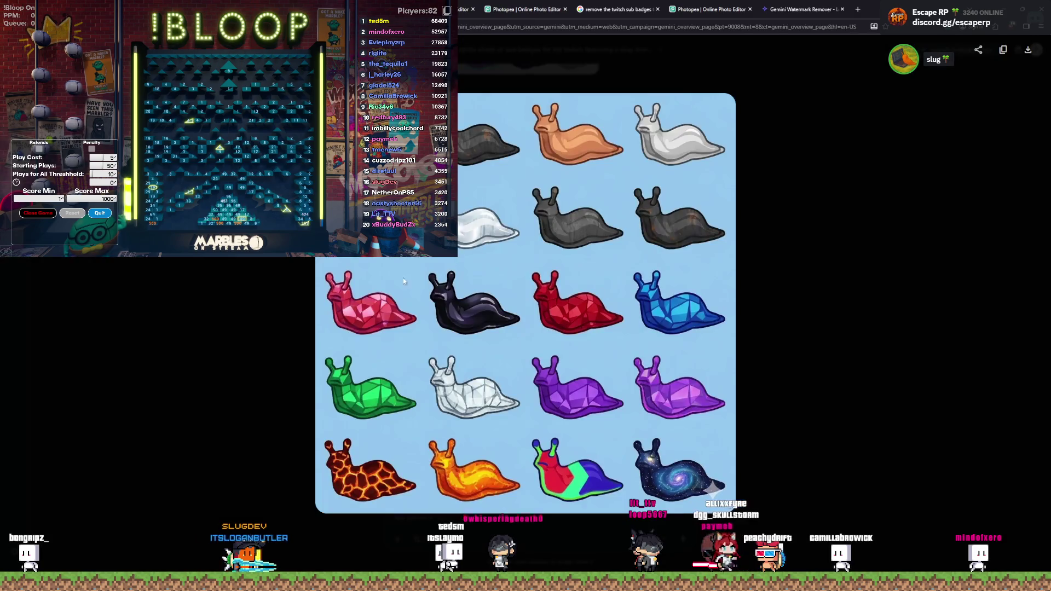
right_click(469, 332)
left_click(584, 251)
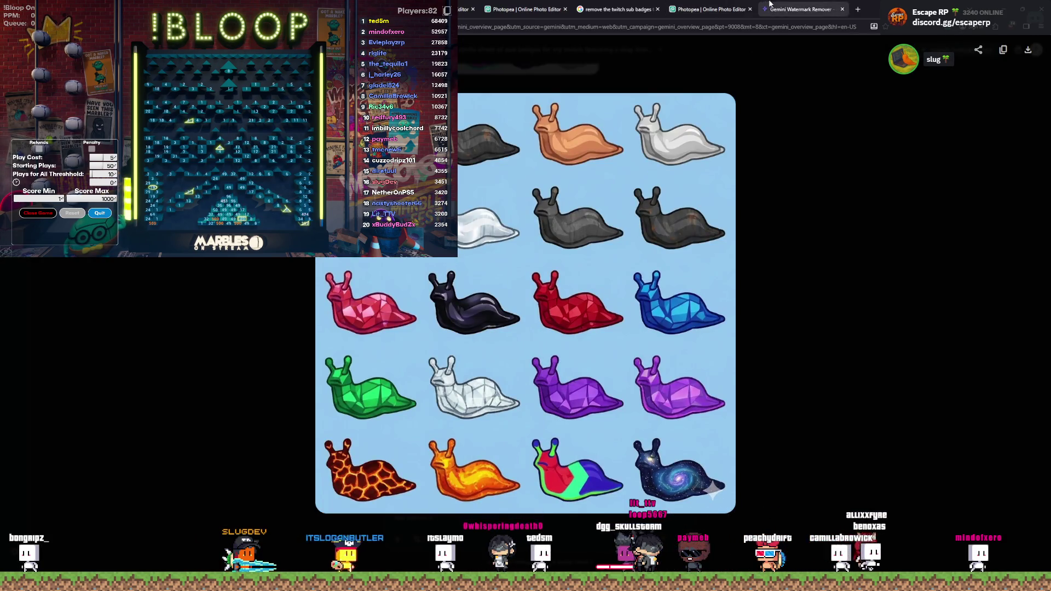
left_click(800, 9)
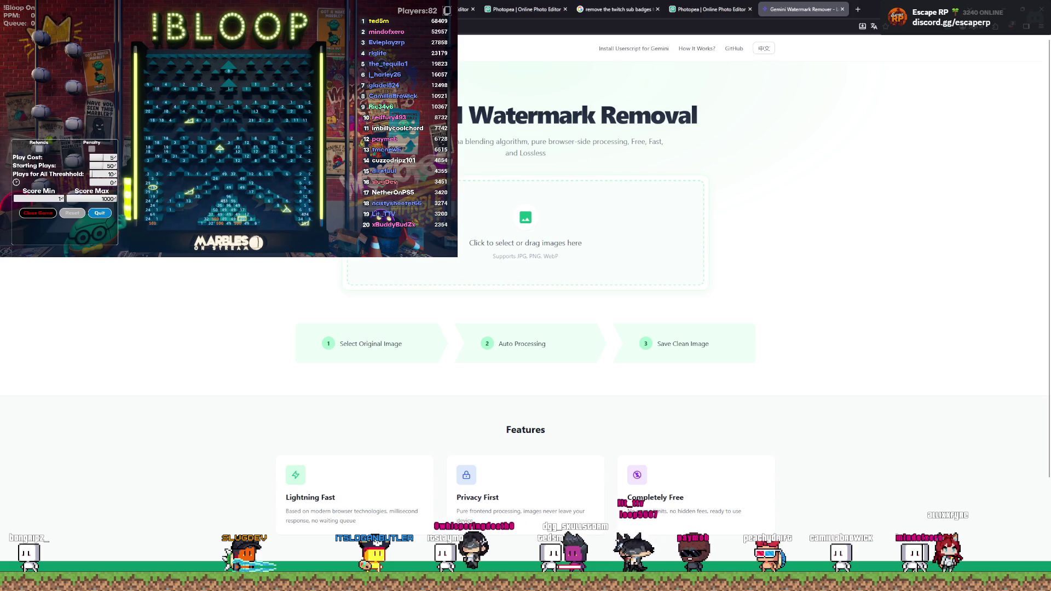
key("ctrl+1")
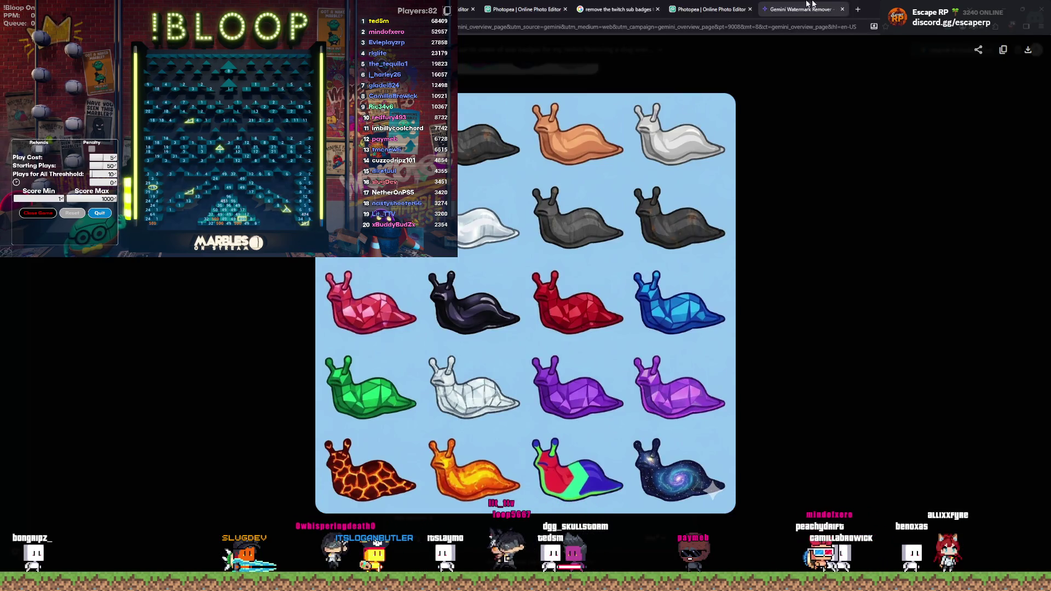
left_click_drag(837, 5, 366, 90)
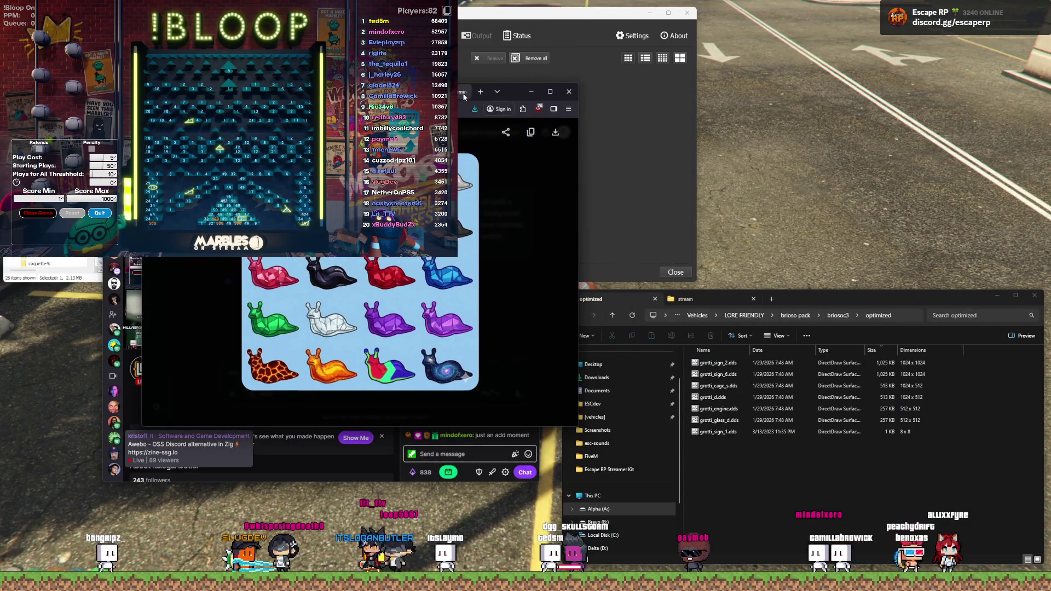
Step: Open the watermark remover in a second browser window and drag the sprite sheet toward it
left_click(464, 95)
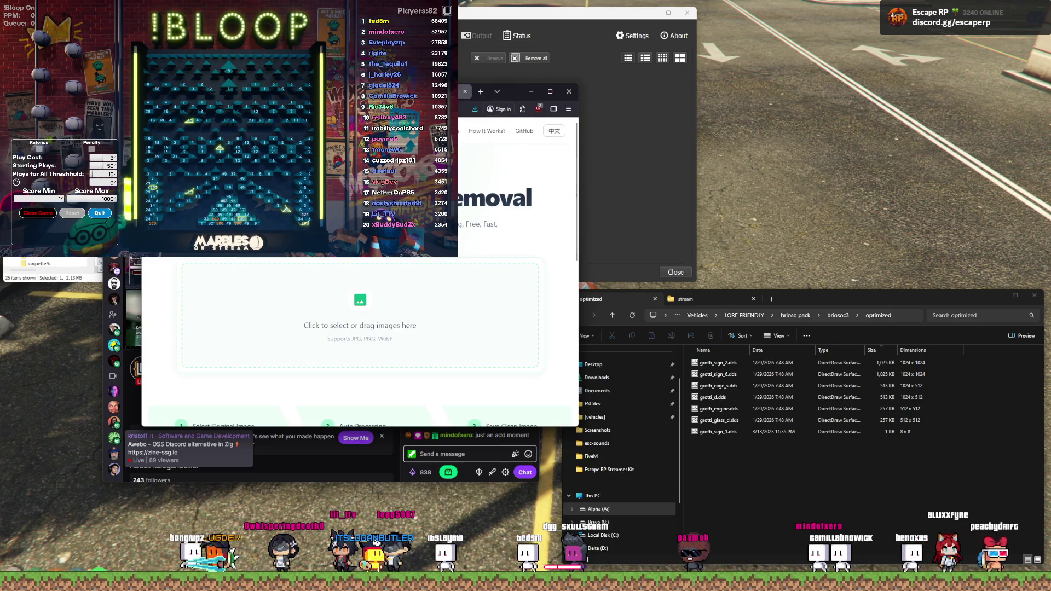
key("ctrl+n")
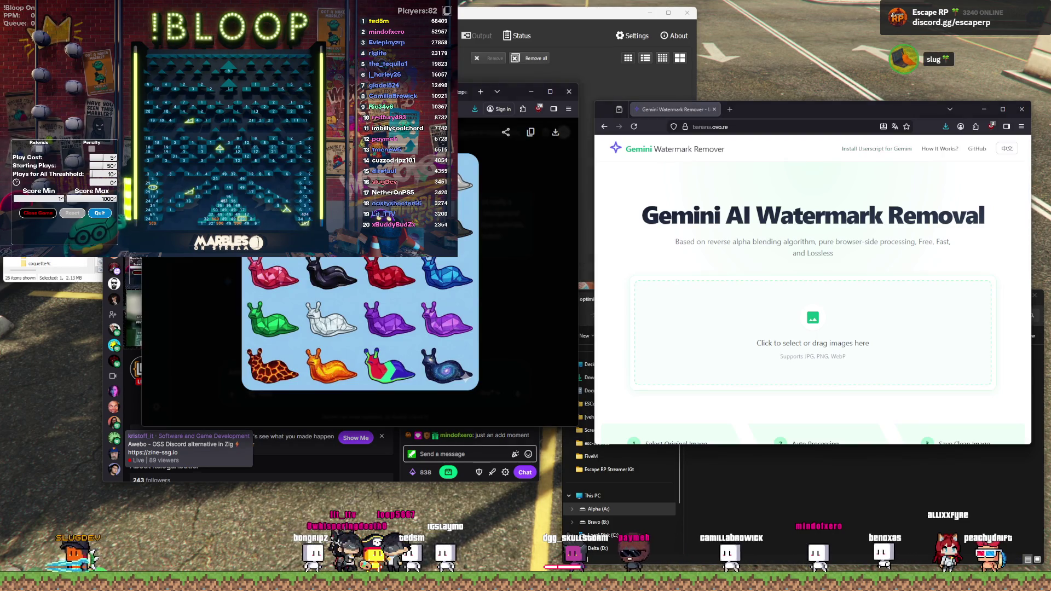
mouse_move(378, 274)
left_mouse_down()
mouse_move(387, 269)
mouse_move(354, 265)
mouse_move(581, 202)
left_mouse_up()
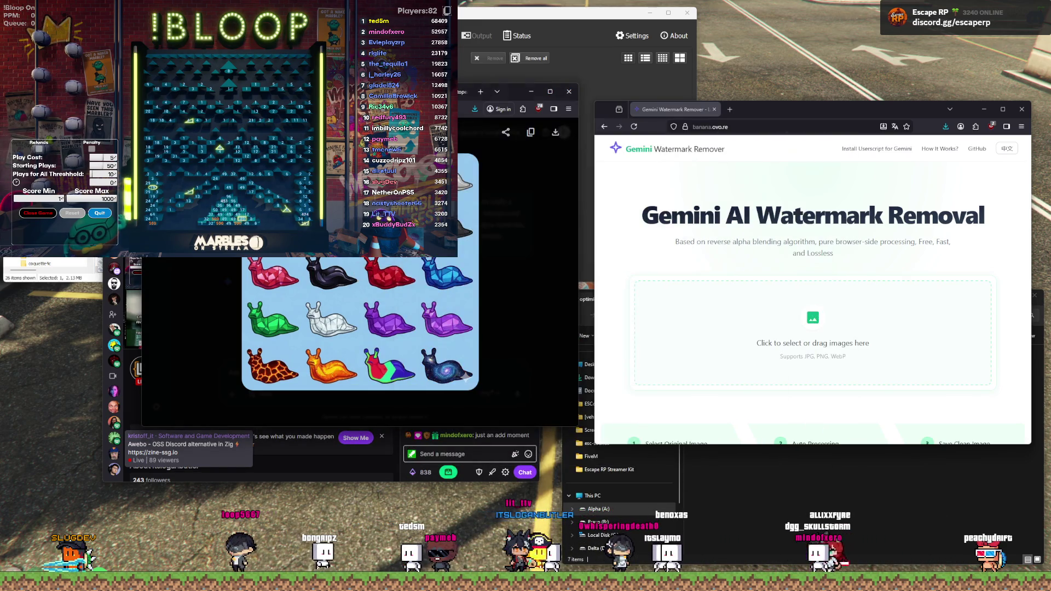
right_click(335, 257)
left_click(361, 290)
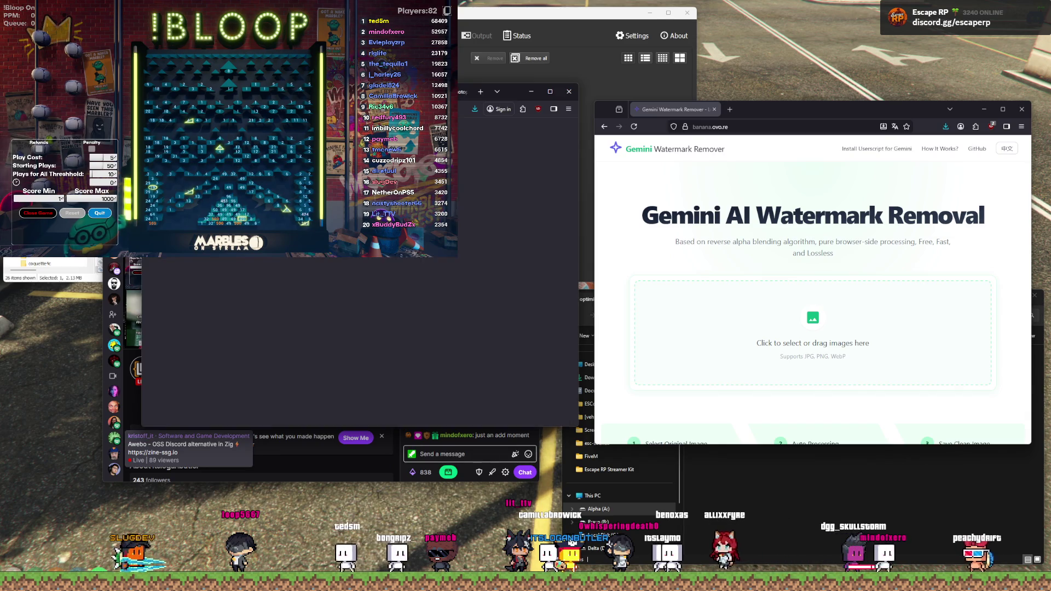
Step: Save the sprite sheet image as a JPG file, then open the remover's upload picker
right_click(304, 158)
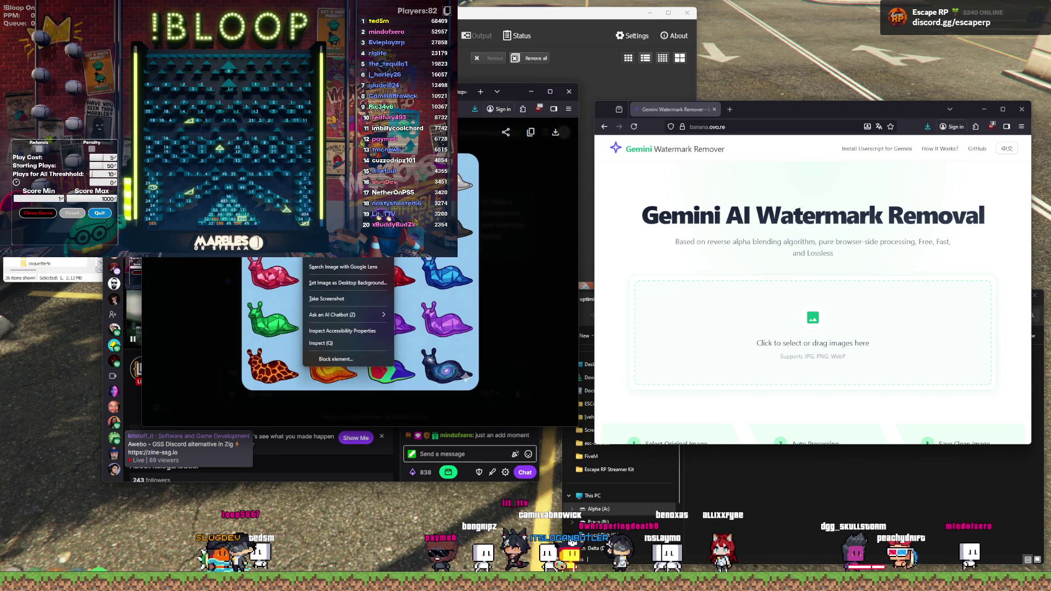
left_click(458, 294)
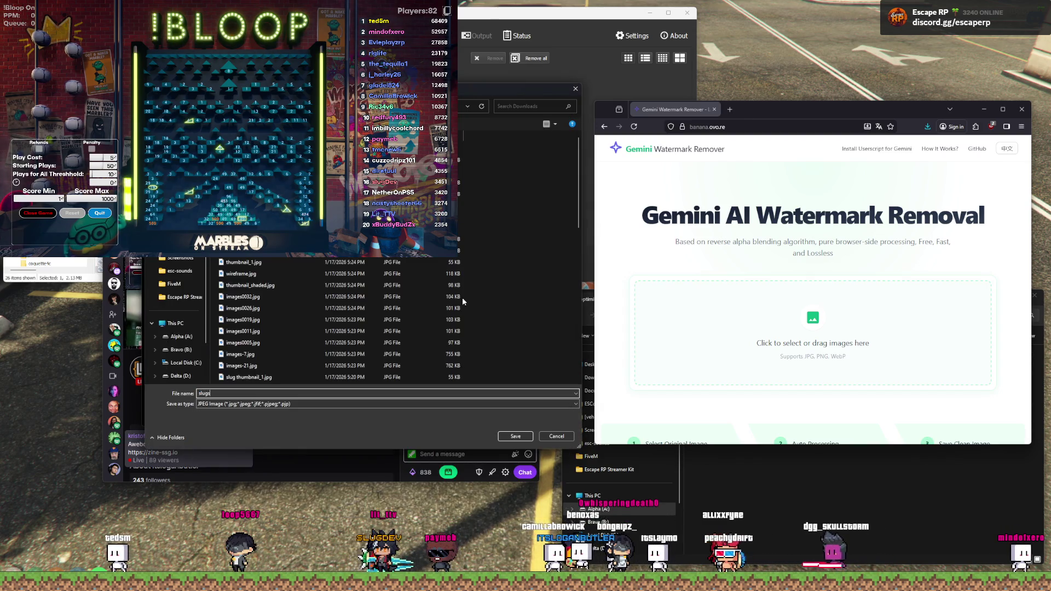
key("Return")
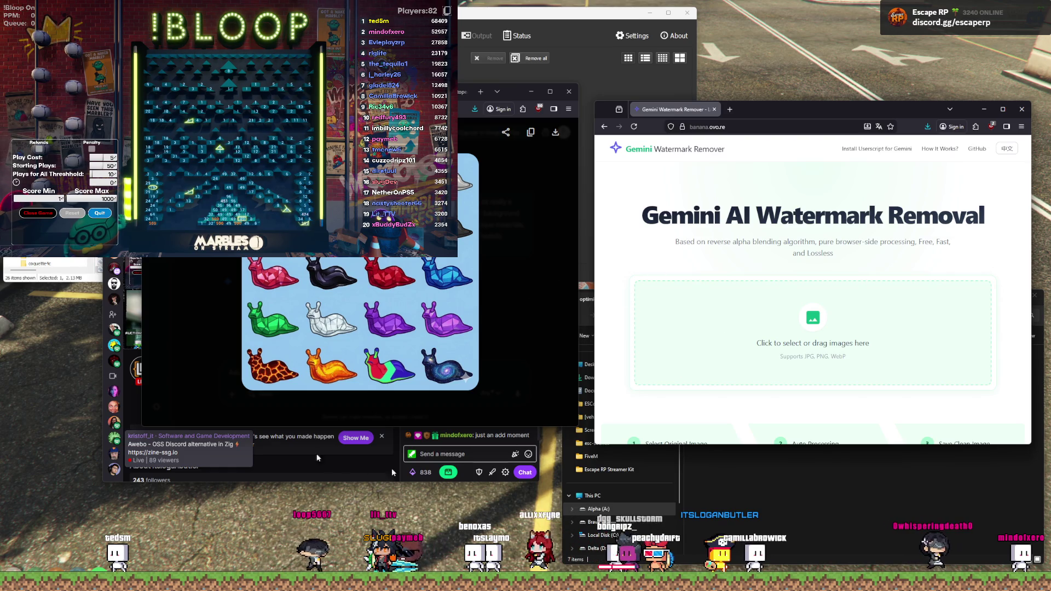
left_click_drag(509, 95, 398, 107)
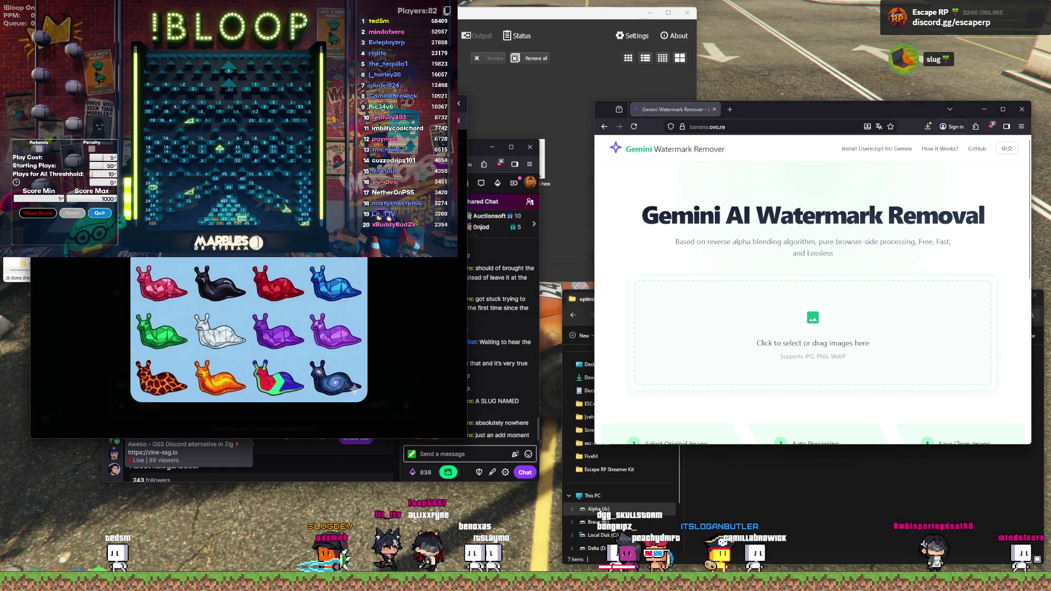
left_click(790, 324)
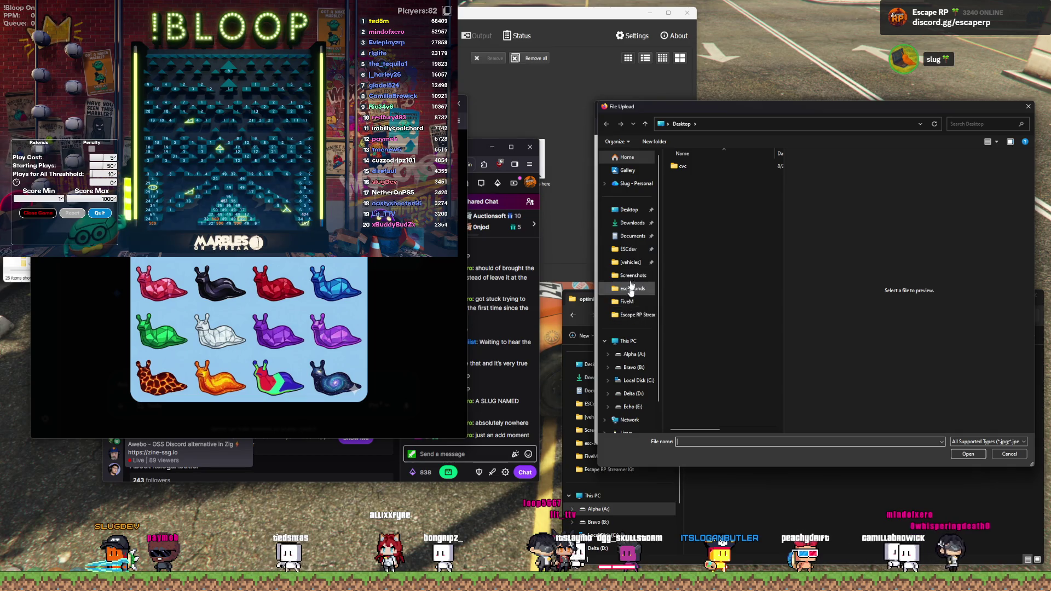
Step: Save the sprite sheet into Downloads under the name 'slug badges'
left_click(636, 224)
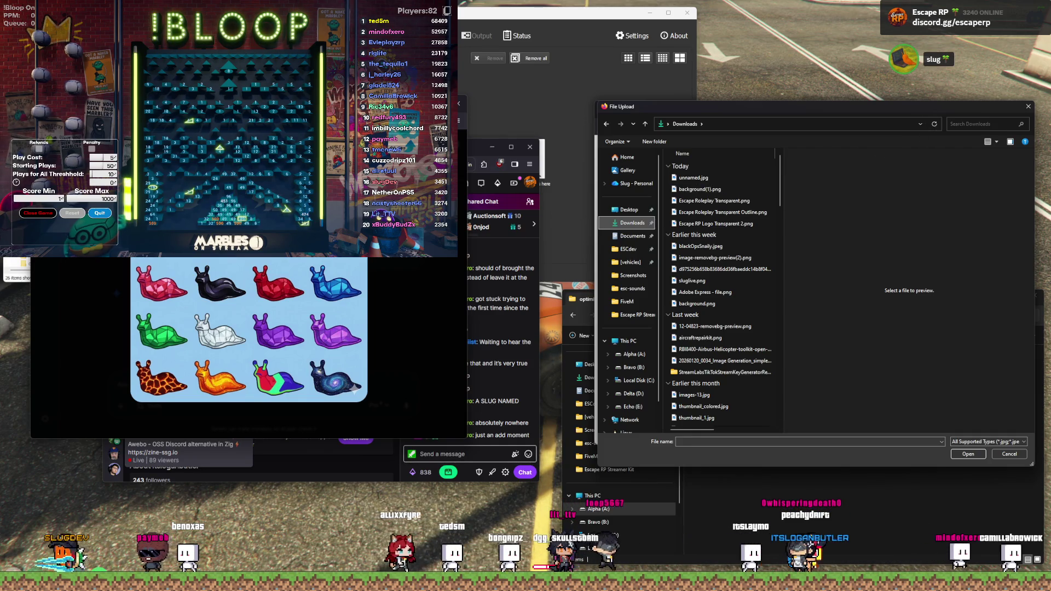
right_click(227, 260)
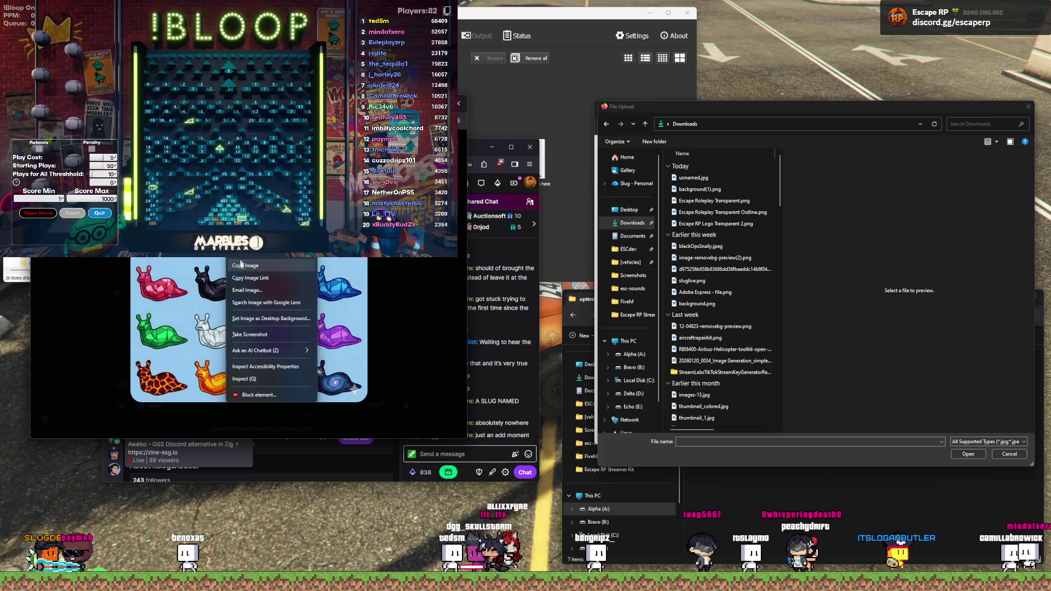
left_click(249, 259)
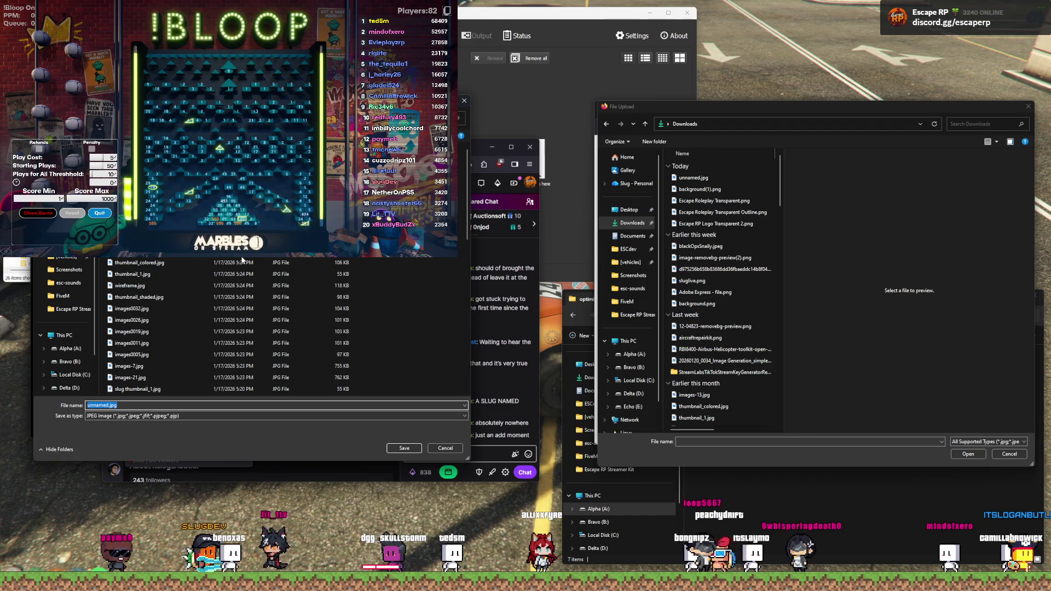
type("slug badges")
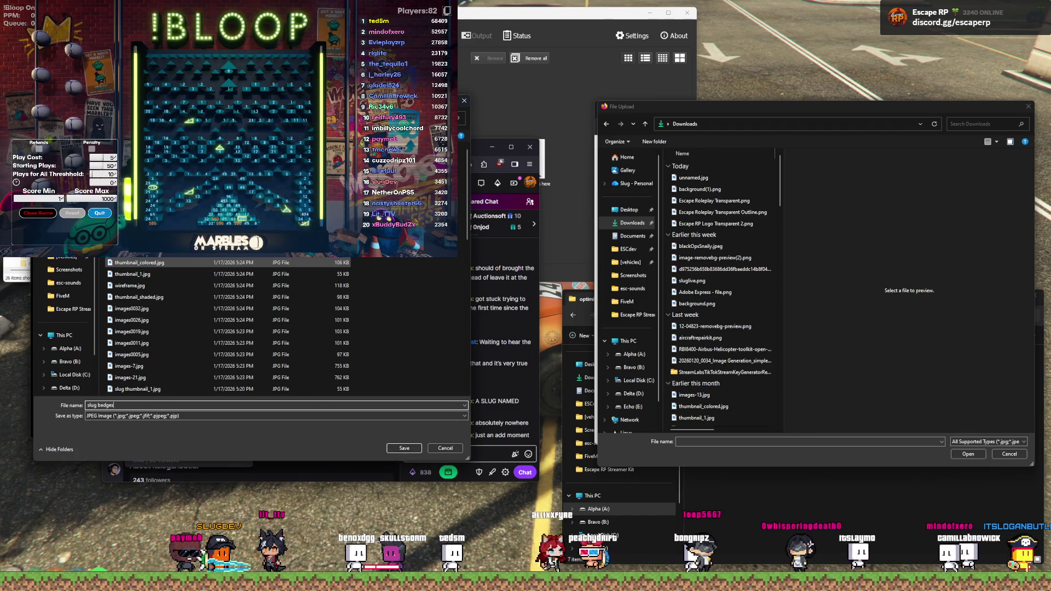
key("Return")
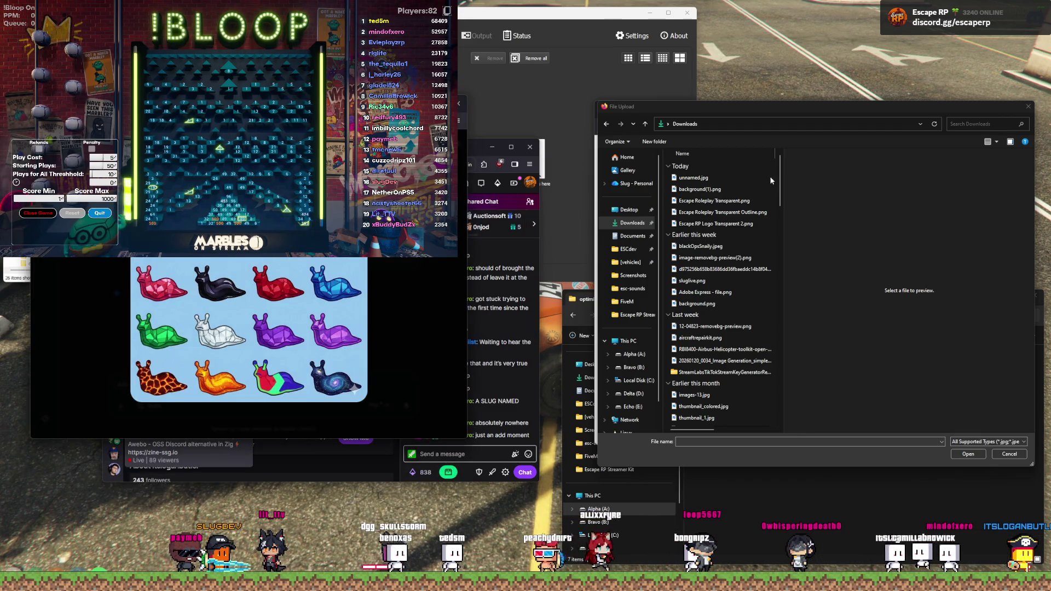
Step: Search Downloads for 'slug badges', then cancel the stray save and upload dialogs
left_click(935, 125)
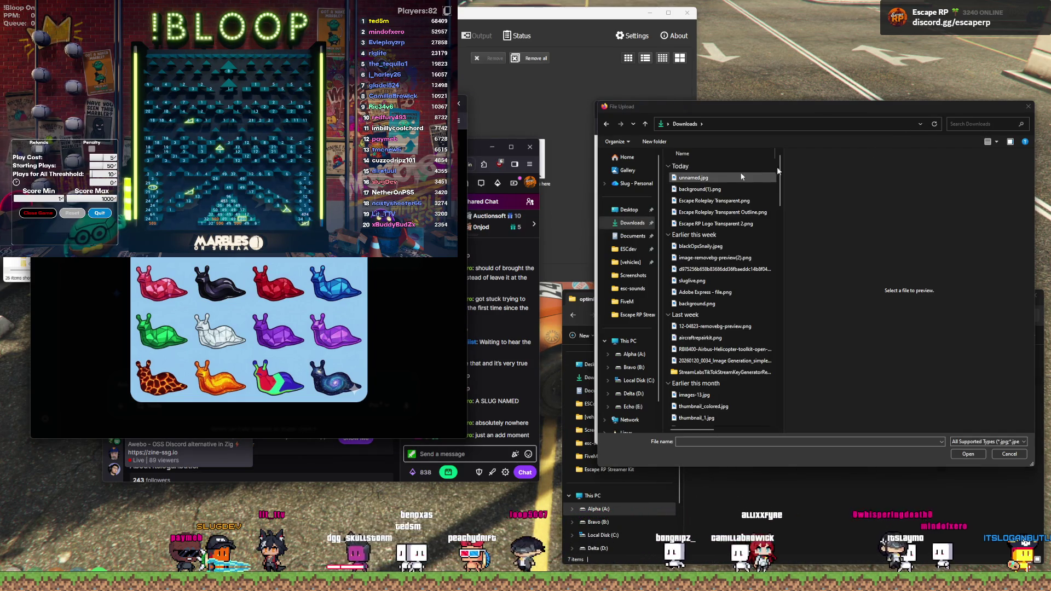
left_click(981, 122)
type("slug badges")
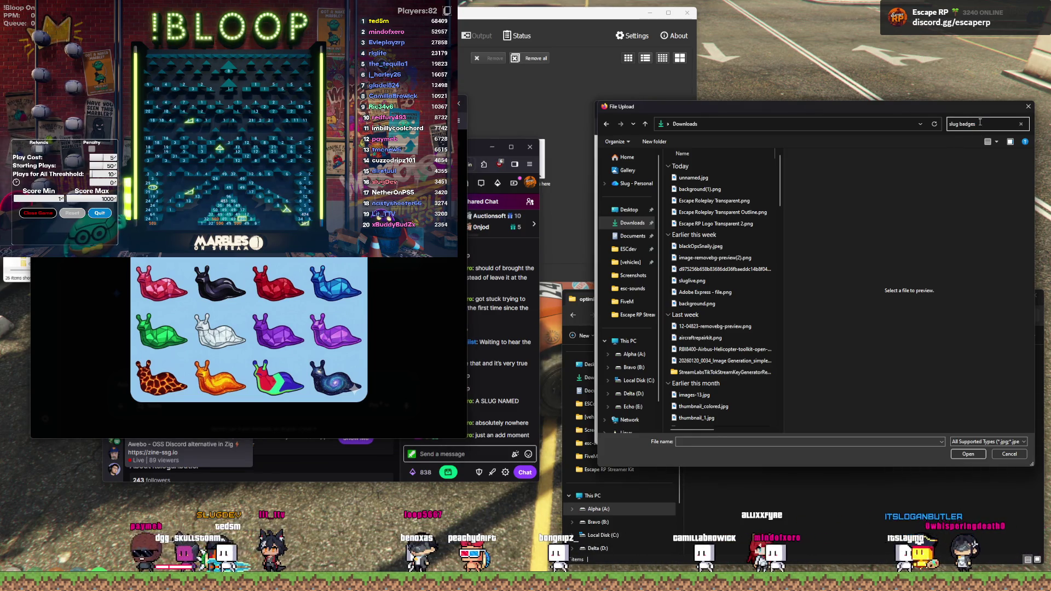
right_click(259, 258)
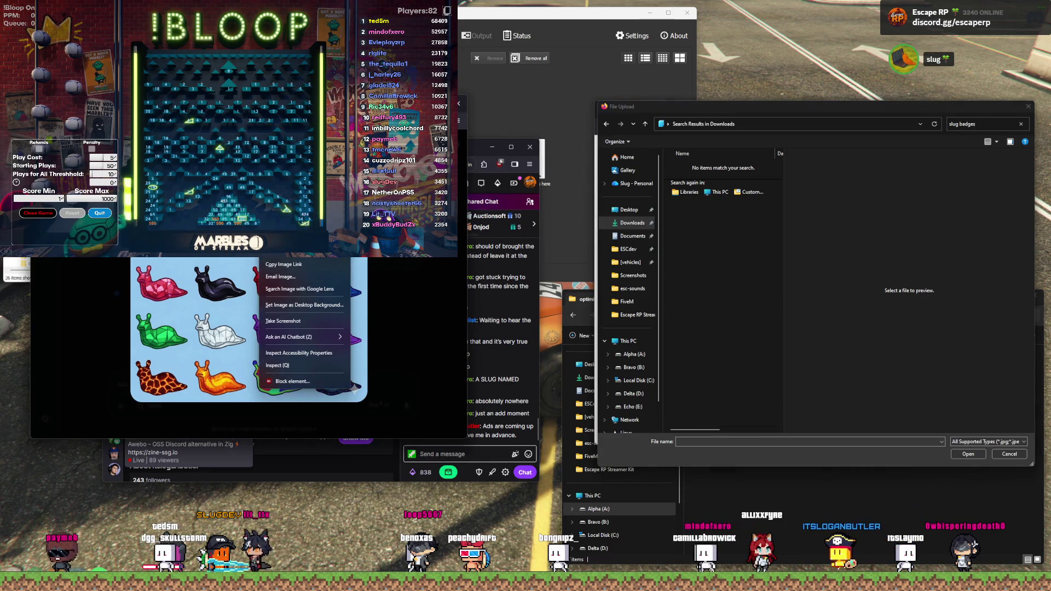
key("Escape")
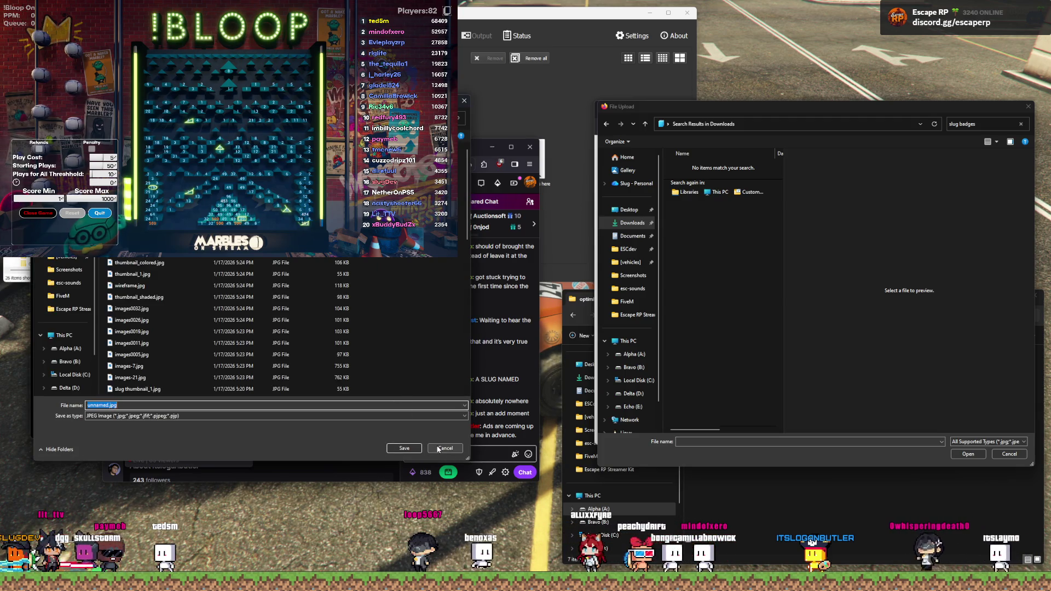
left_click(440, 448)
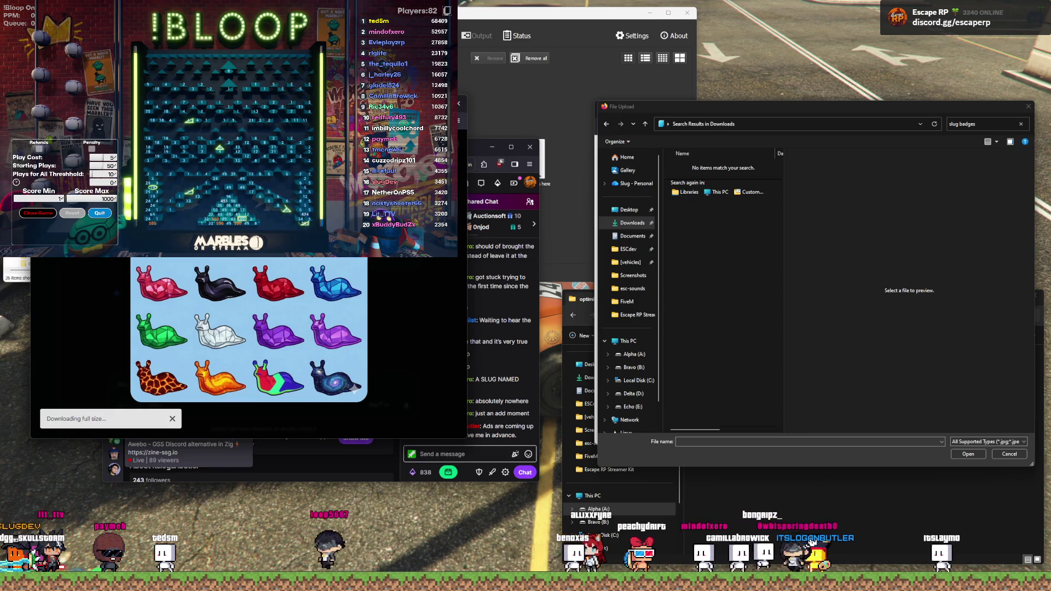
left_click(1009, 454)
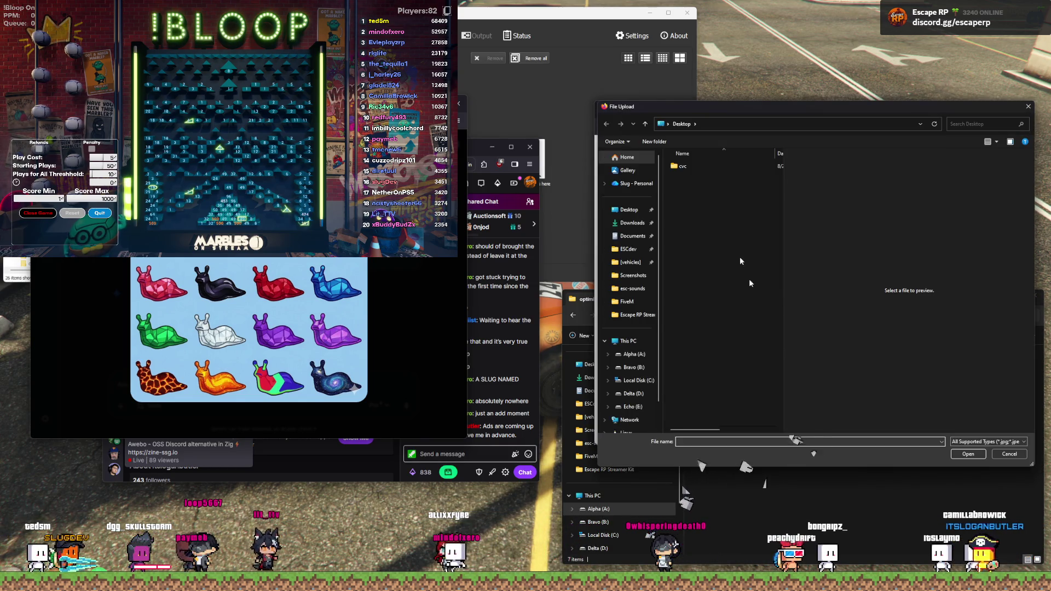
Step: Upload the newest Gemini-generated slug sheet from Downloads for watermark removal
left_click(633, 223)
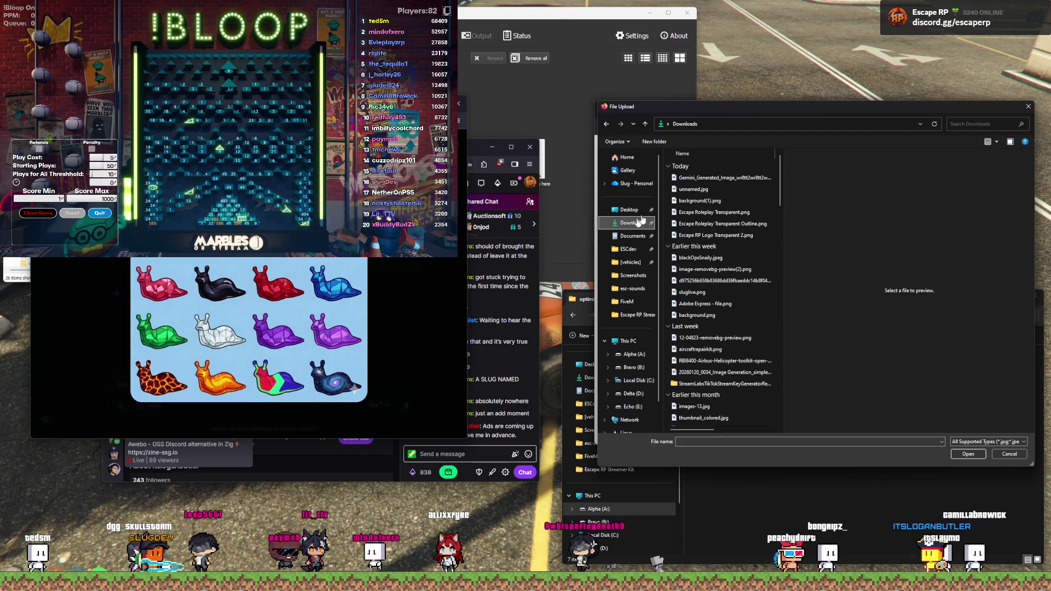
left_click(690, 181)
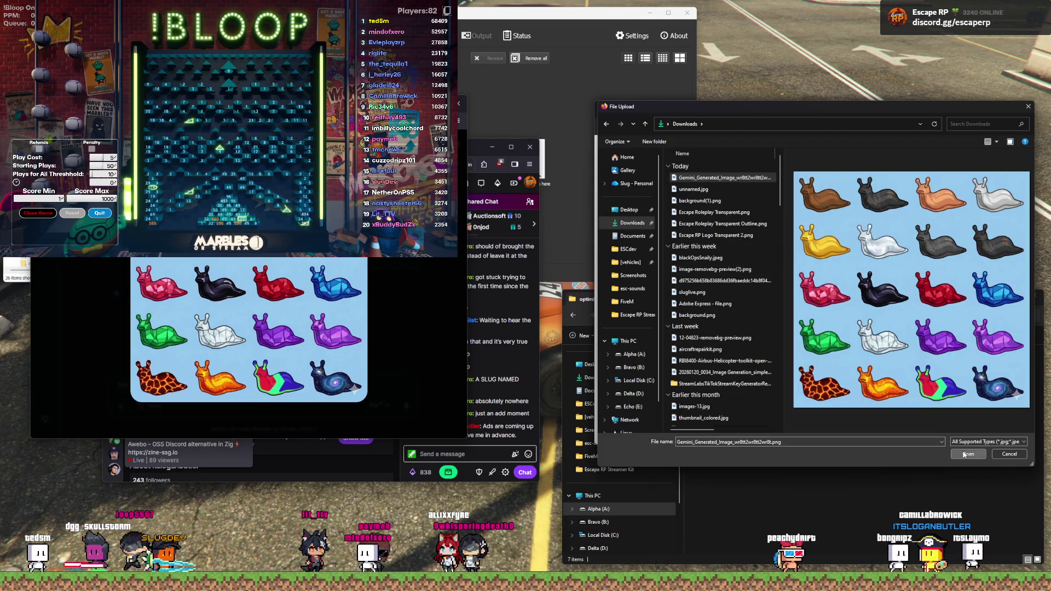
left_click(963, 454)
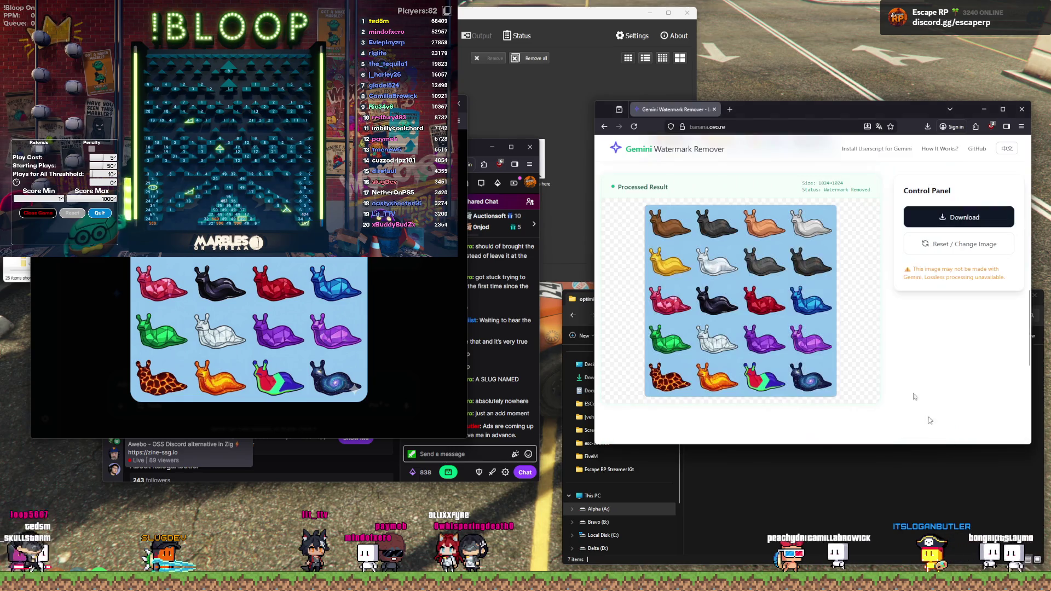
Step: Download the watermark-free 1024×1024 slug sheet and preview the result
left_click(960, 218)
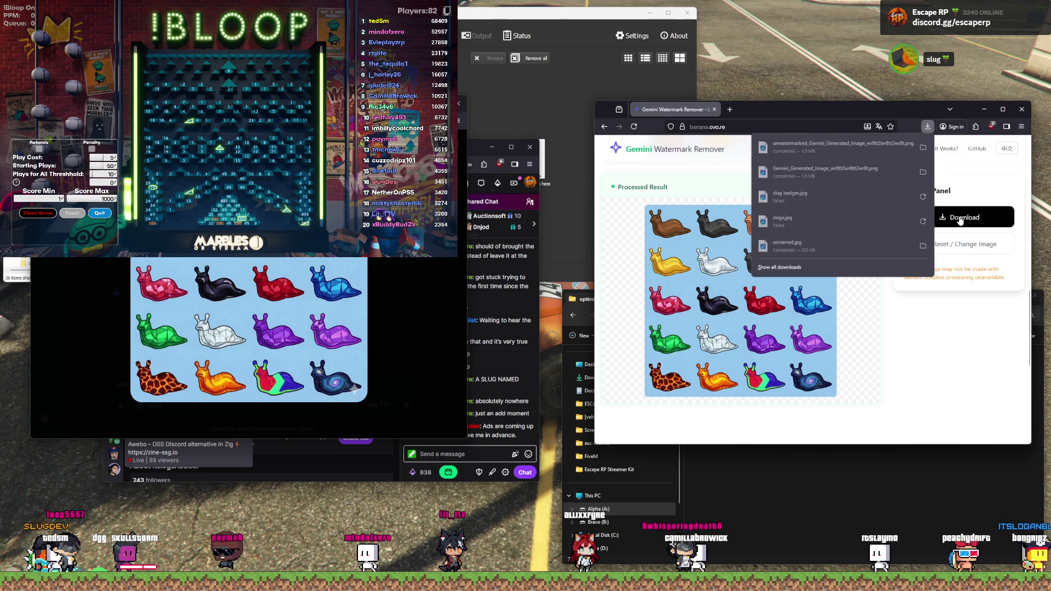
left_click(832, 146)
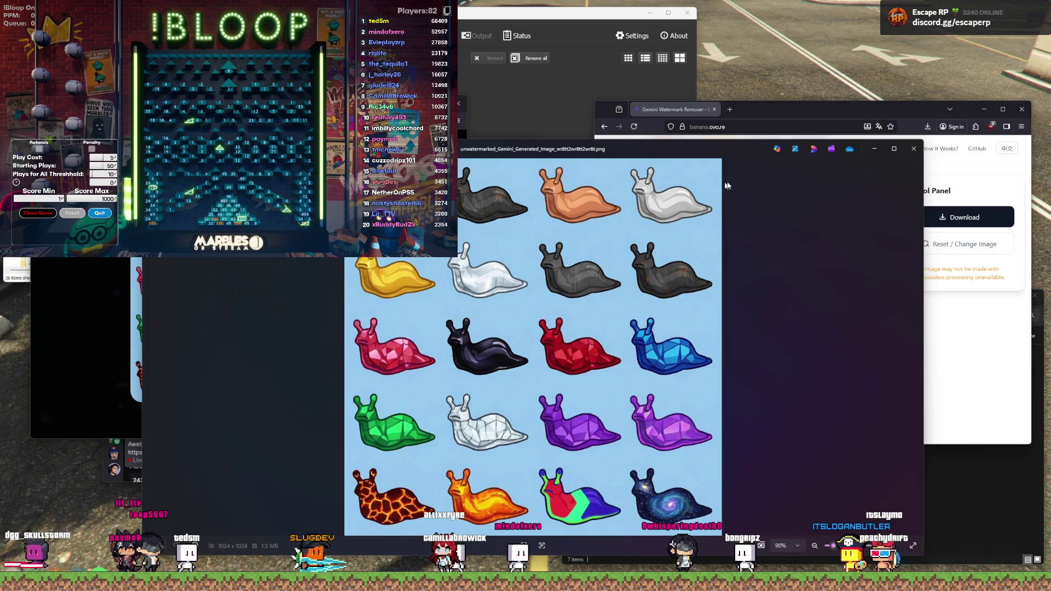
left_click(914, 149)
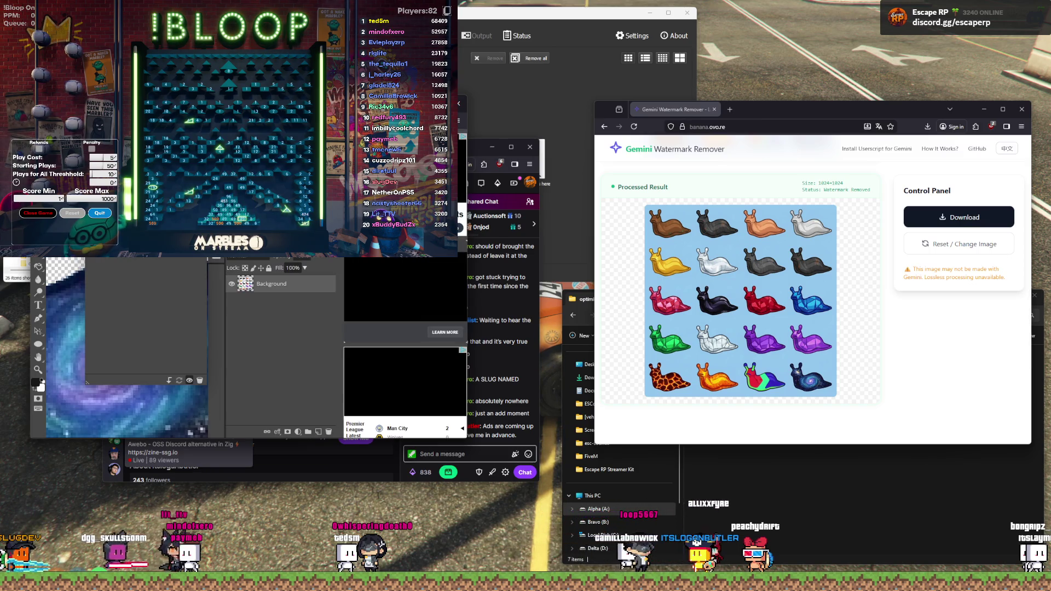
right_click(704, 285)
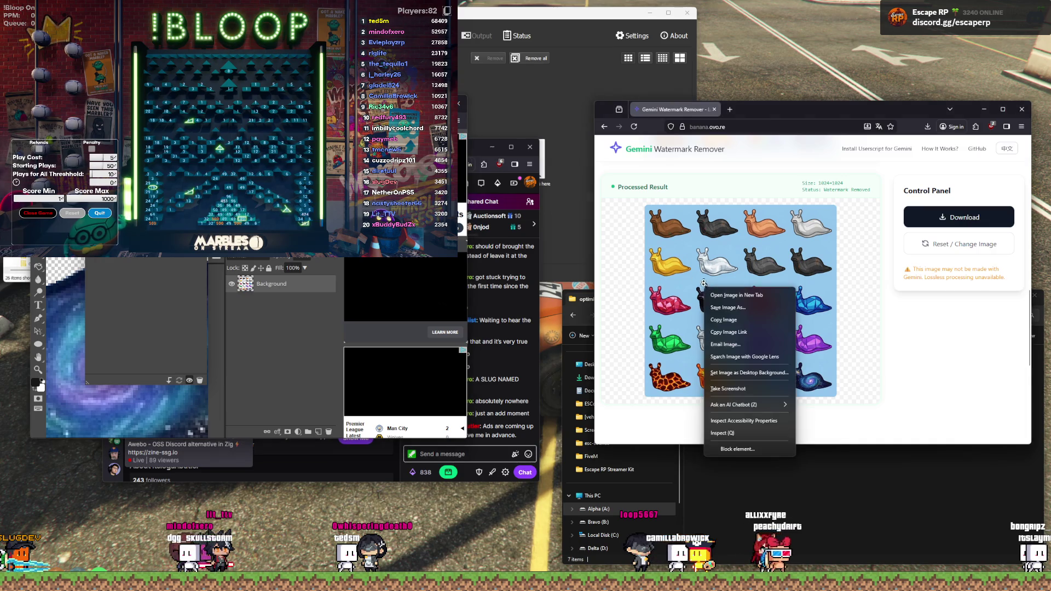
left_click(915, 312)
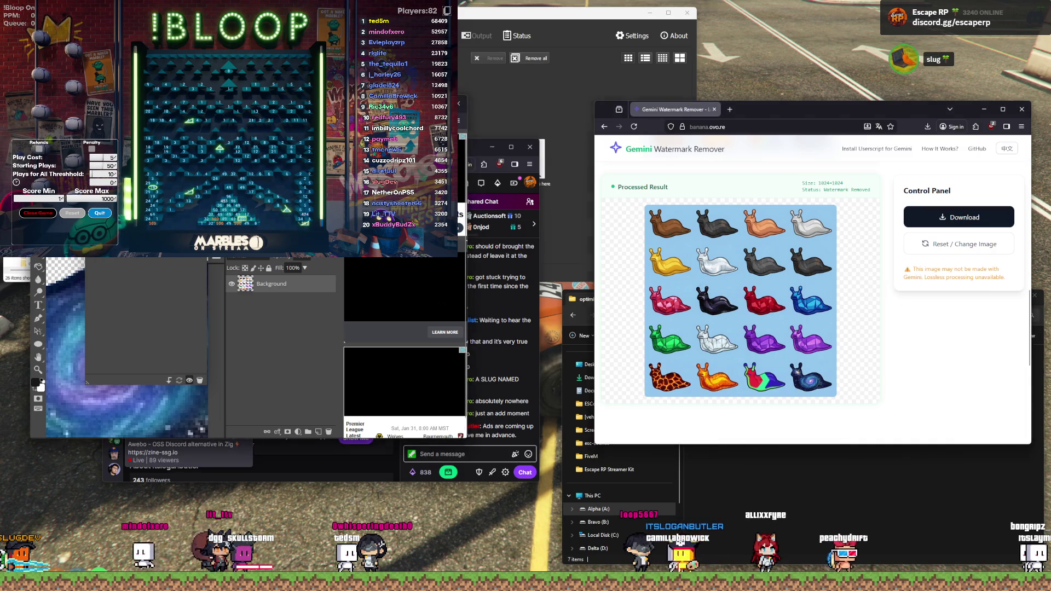
key("alt+Tab")
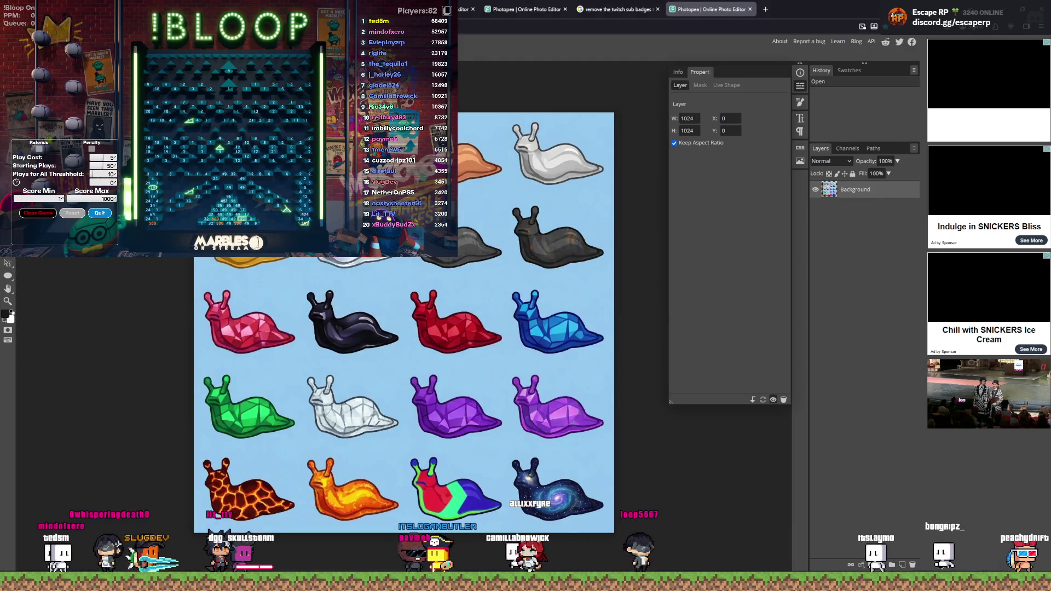
Step: Close image.psd without saving and make a first, undone attempt at deleting the blue background
left_click(750, 10)
left_click(553, 322)
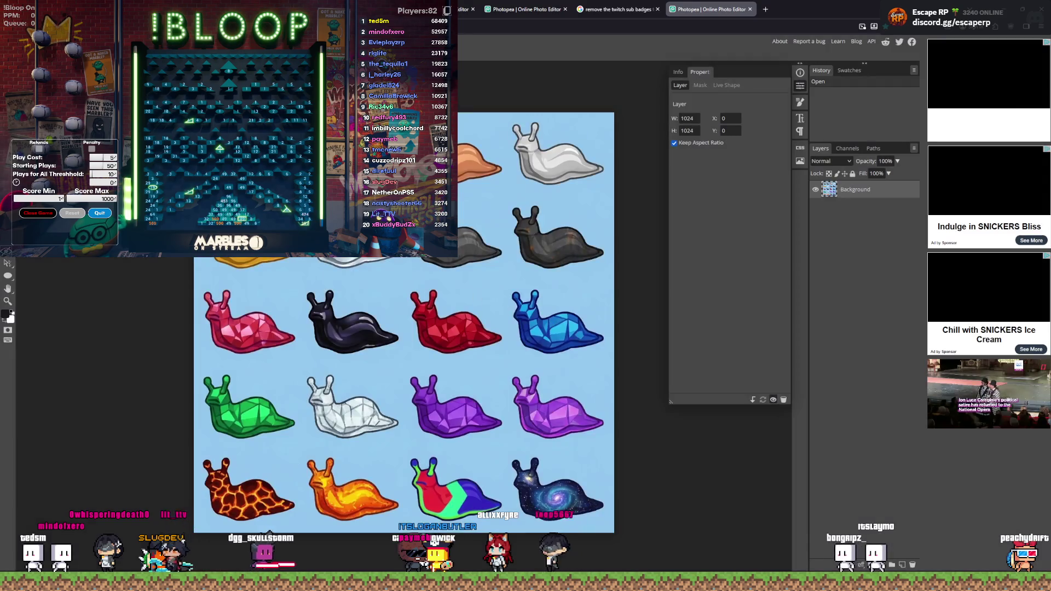
left_click(246, 361)
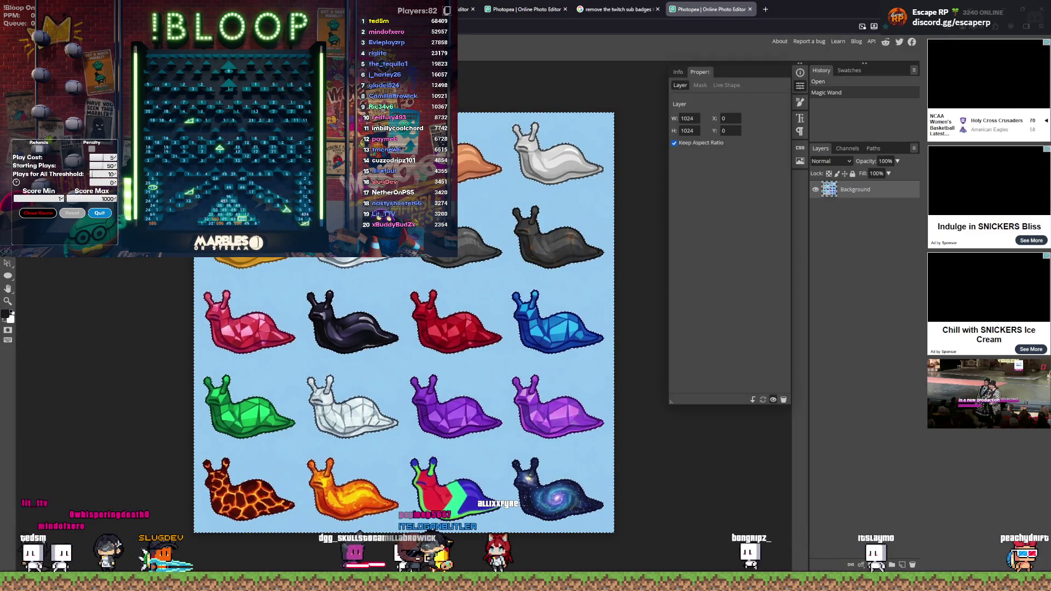
key("Delete")
key("ctrl+z")
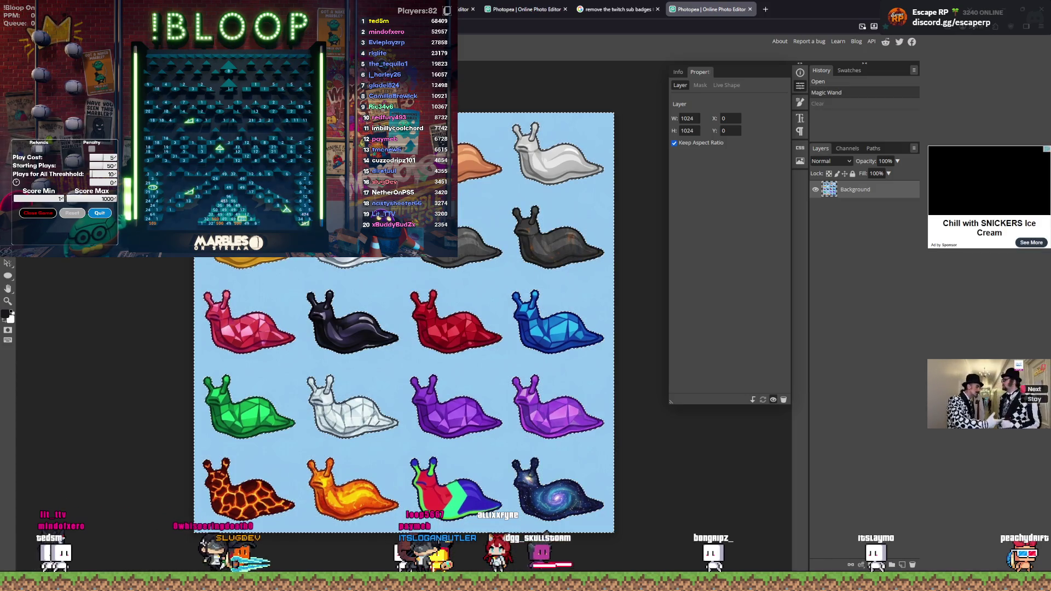
Step: Magic Wand the light-blue background, delete it to transparency, and deselect
left_click(265, 201)
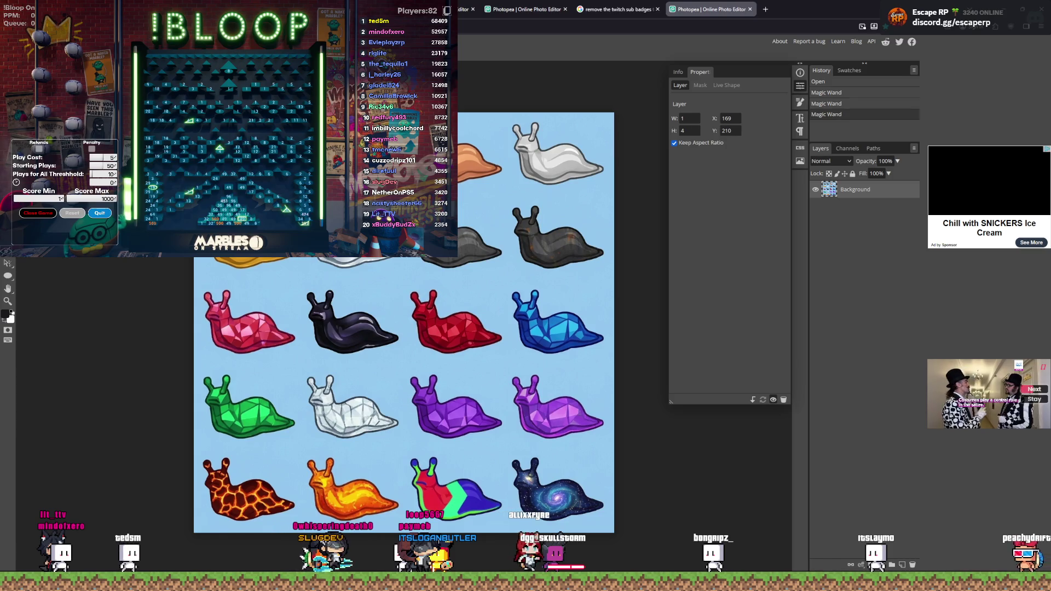
double_click(265, 201)
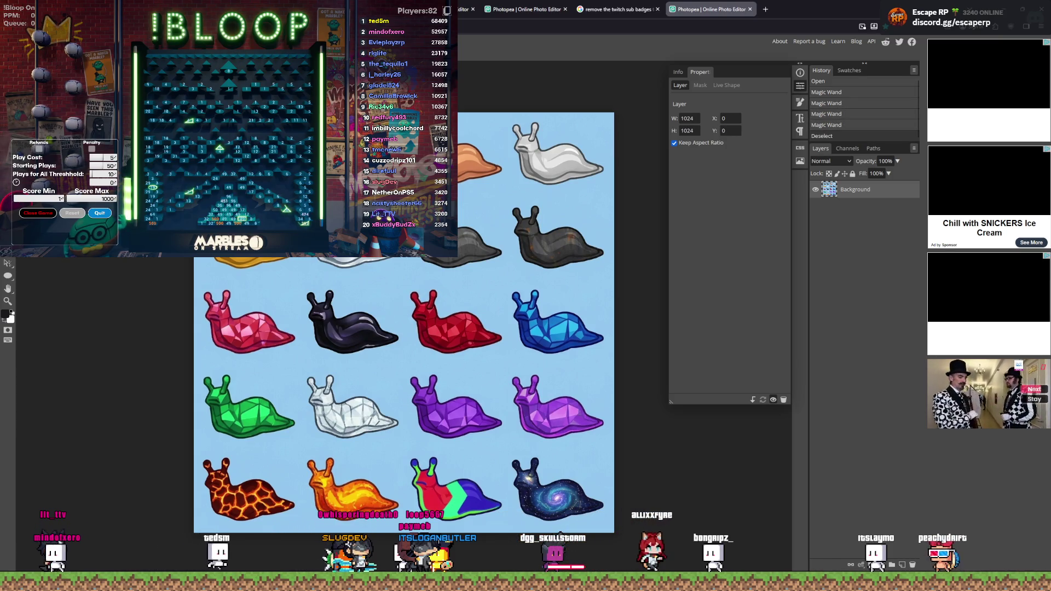
left_click(275, 188)
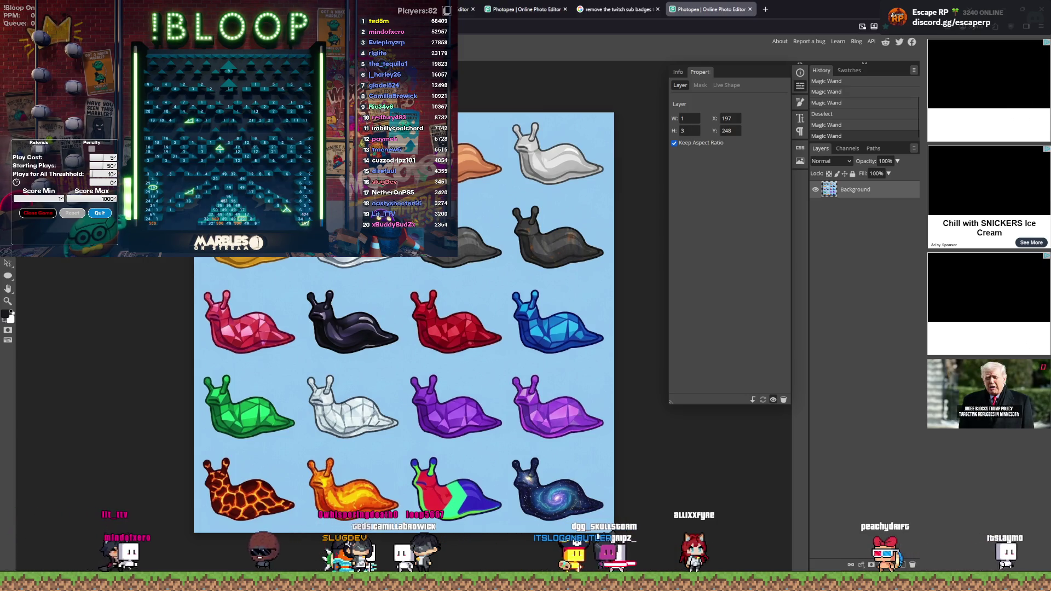
double_click(267, 200)
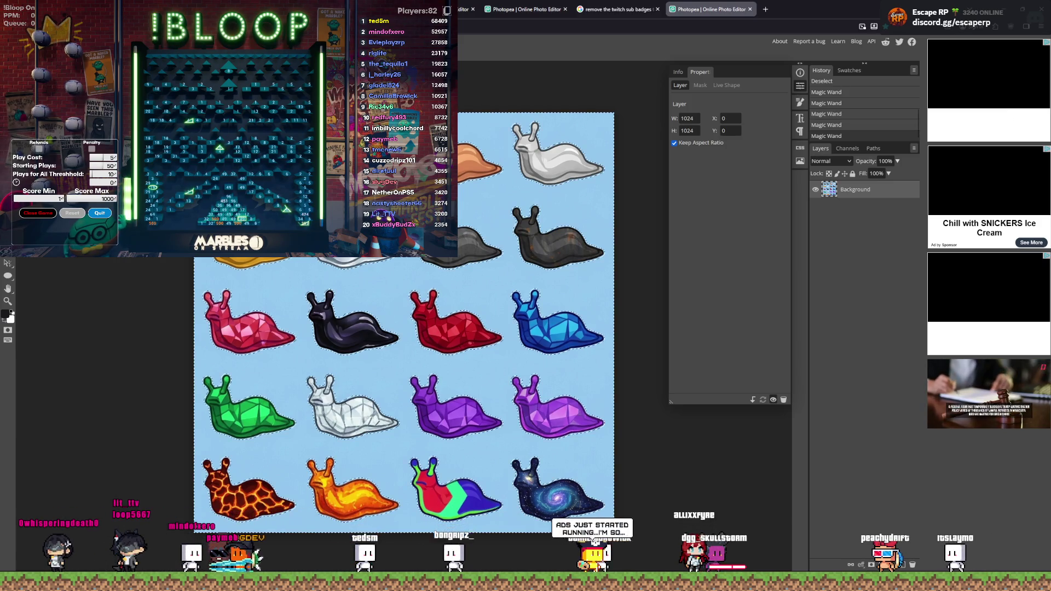
left_click(267, 199)
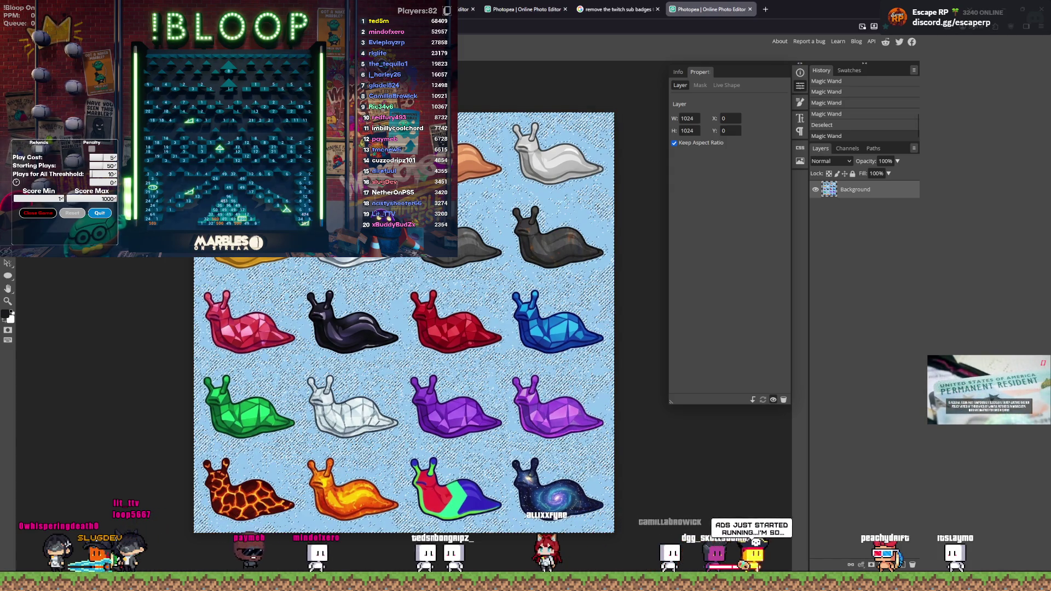
key("Delete")
key("ctrl+d")
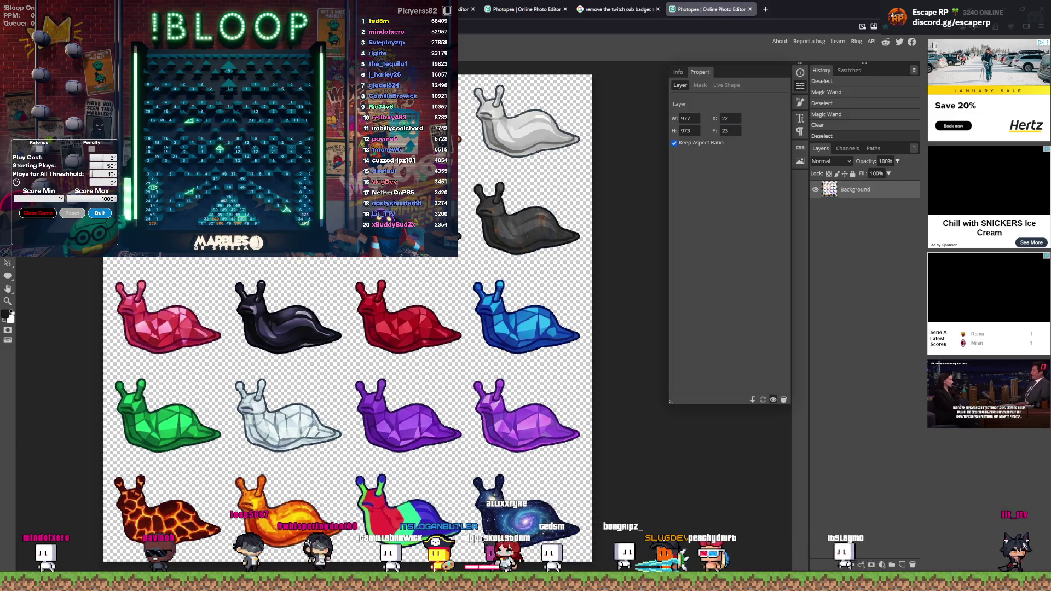
left_click(24, 42)
left_click(44, 244)
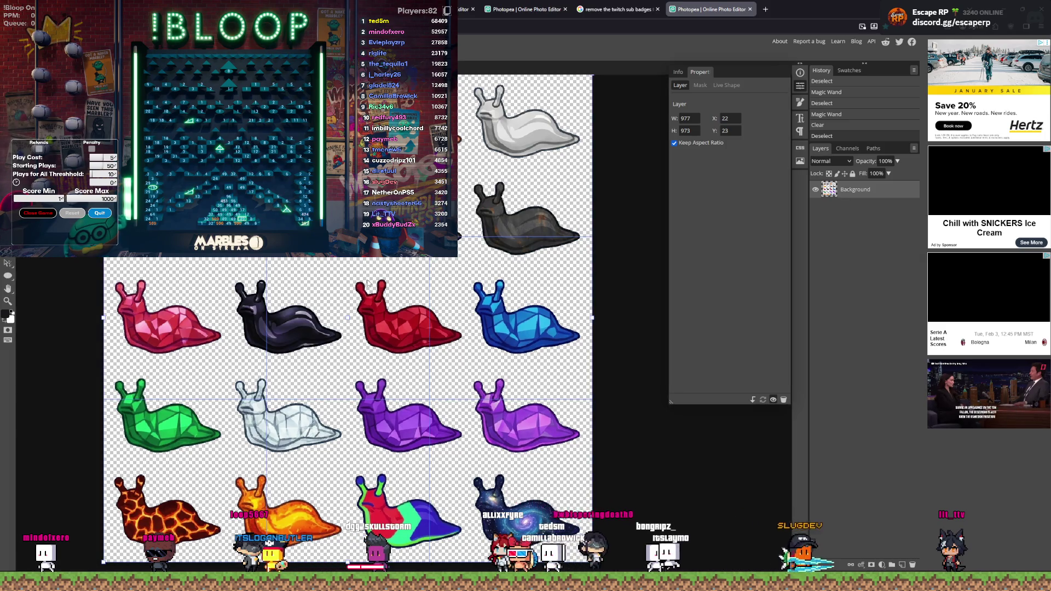
key("Escape")
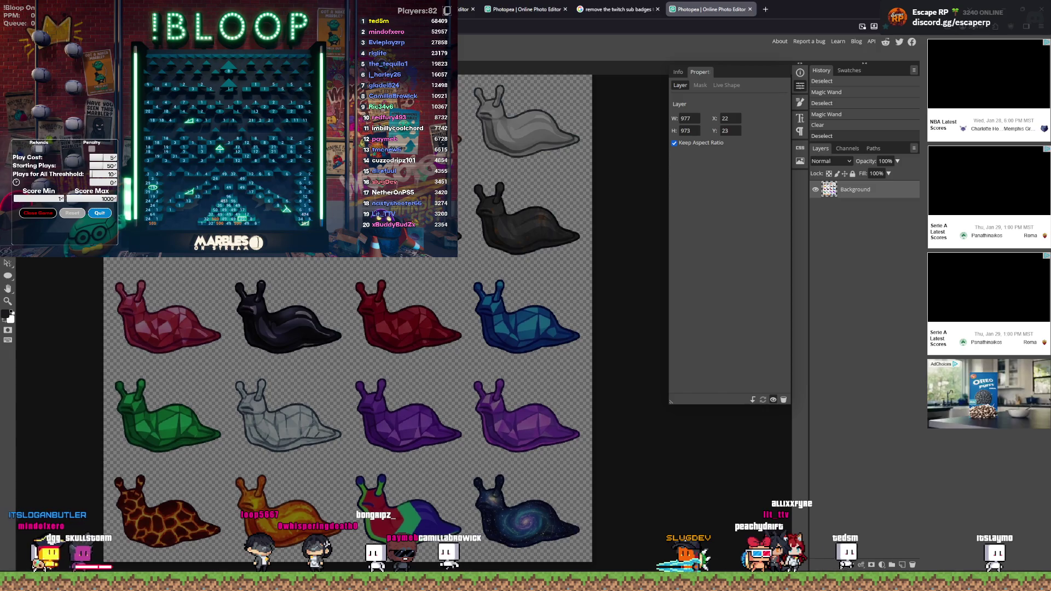
scroll(205, 134, "up", 3)
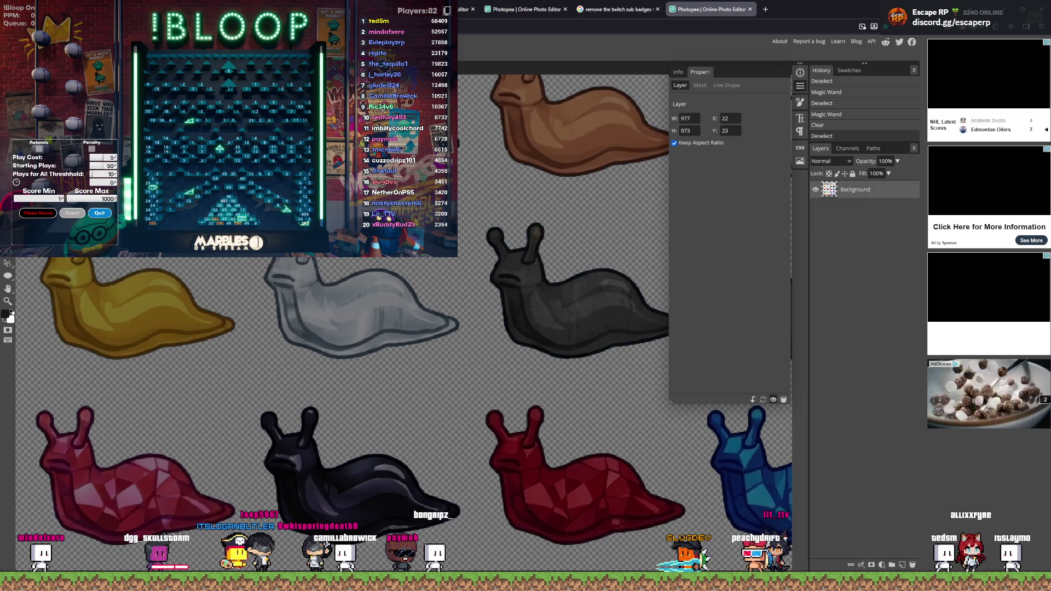
scroll(405, 323, "up", 3)
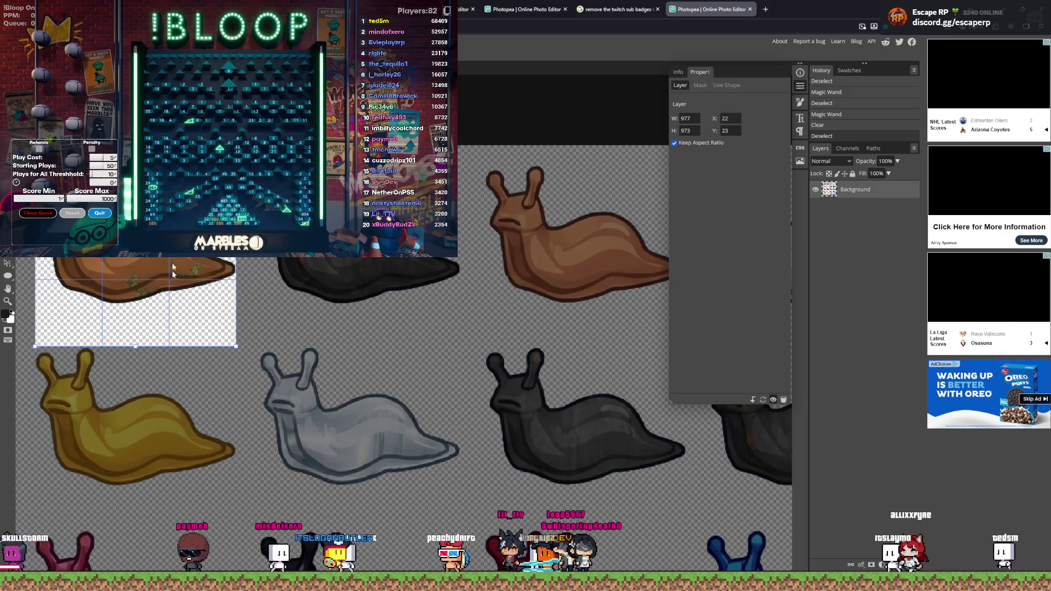
Step: Commit the crop around the brown slug, zoom in to check it, and nudge it slightly down
key("Return")
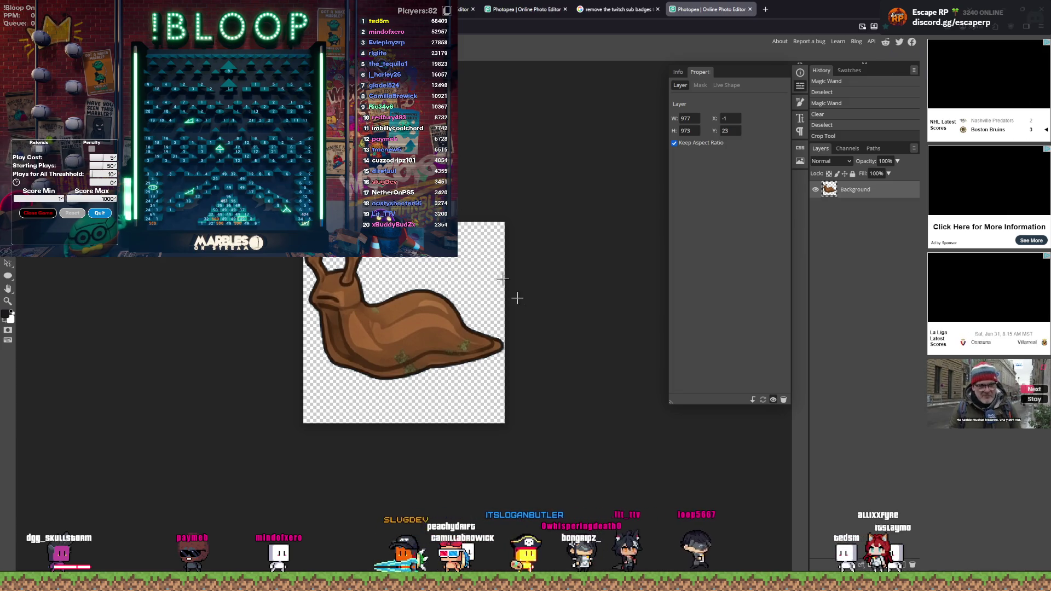
scroll(533, 363, "up", 2)
scroll(534, 363, "up", 1)
scroll(525, 361, "down", 2)
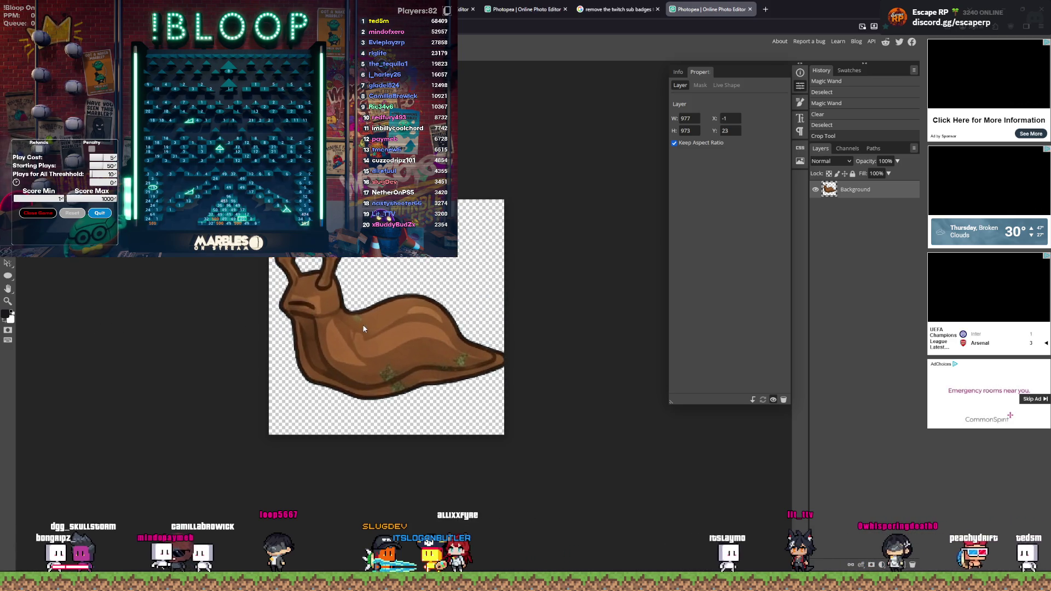
left_click_drag(353, 327, 353, 331)
Step: Turn on rulers and a grid over the canvas
left_click(27, 41)
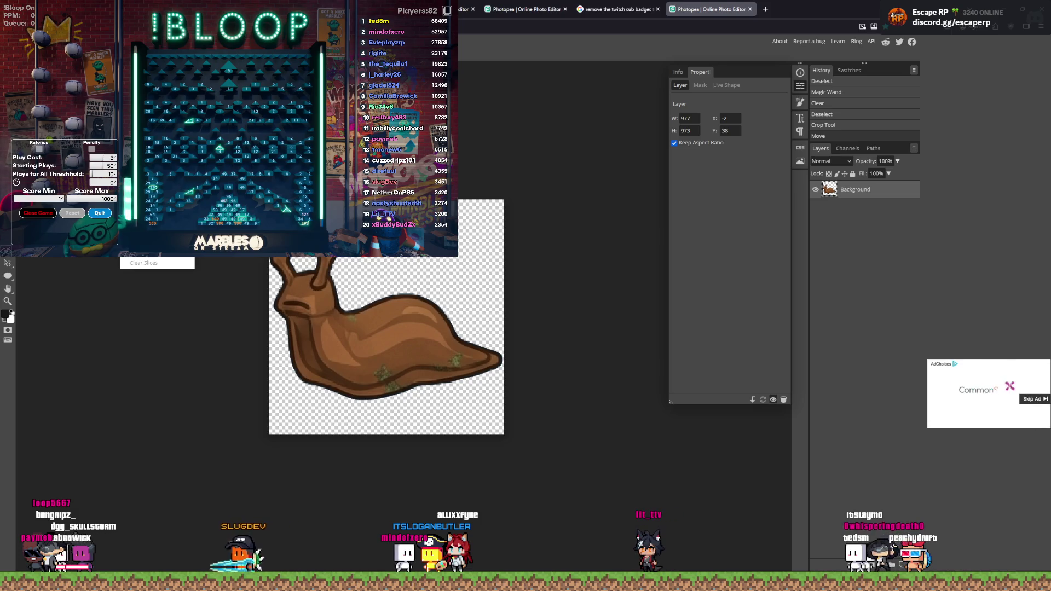
left_click(142, 142)
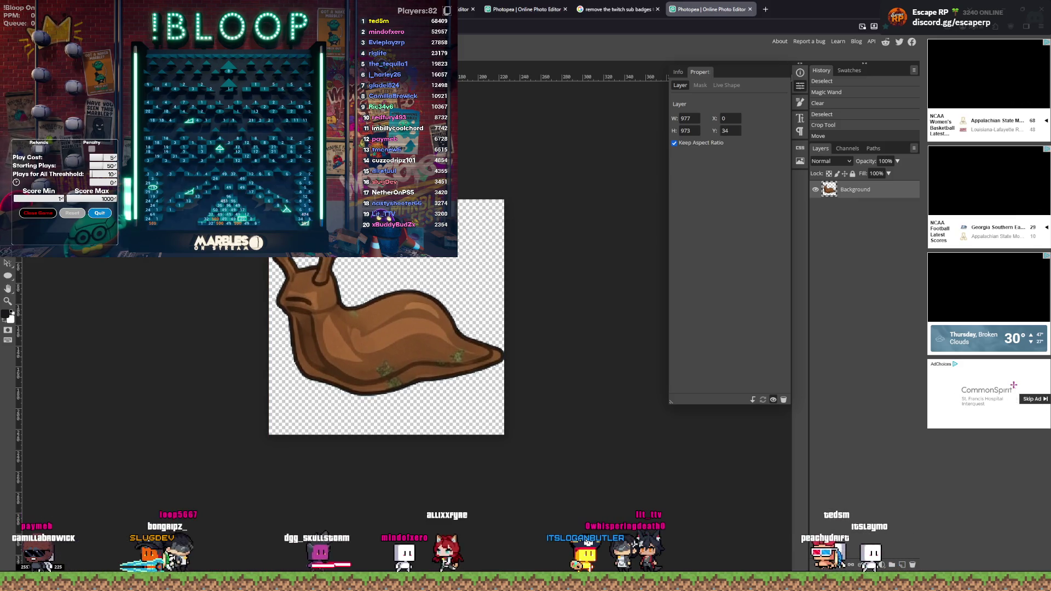
left_click(66, 41)
mouse_move(129, 41)
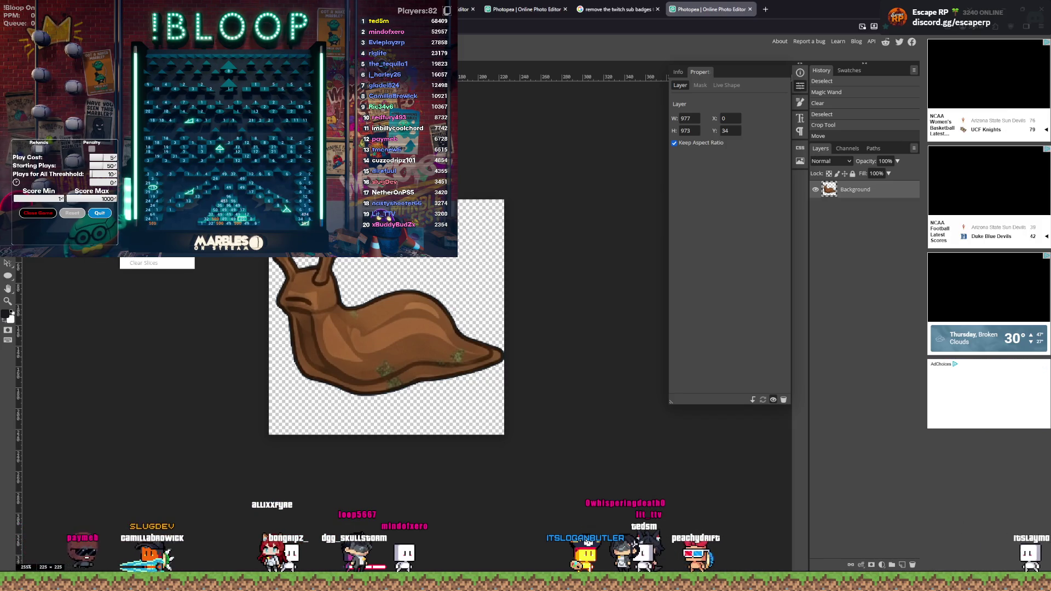
left_click(219, 170)
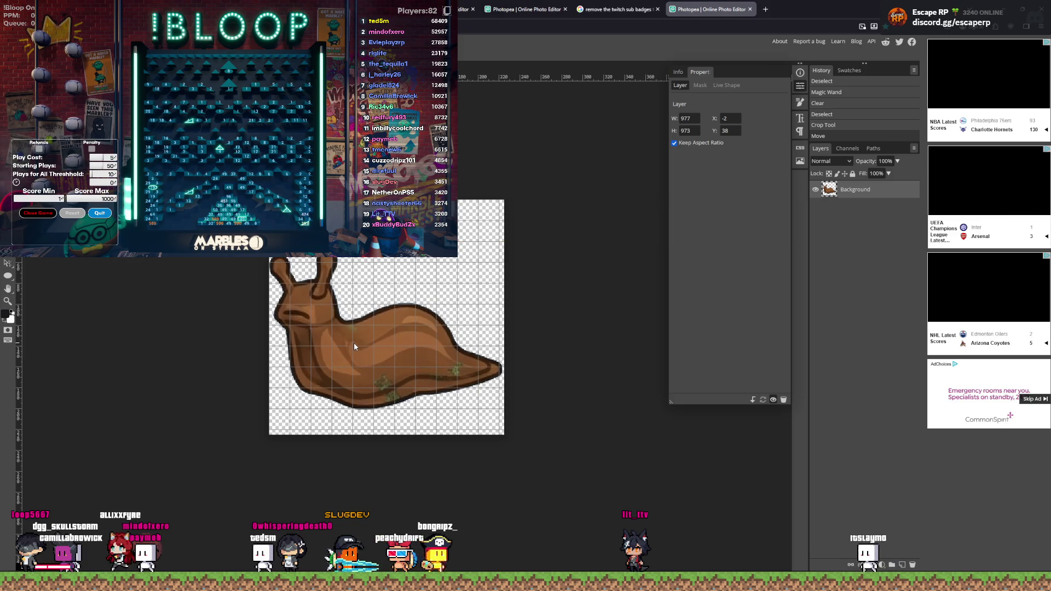
Step: Slide the sheet until the orange slug fills the crop, then undo the crop
mouse_move(354, 333)
left_mouse_down()
mouse_move(170, 338)
mouse_move(349, 331)
left_mouse_up()
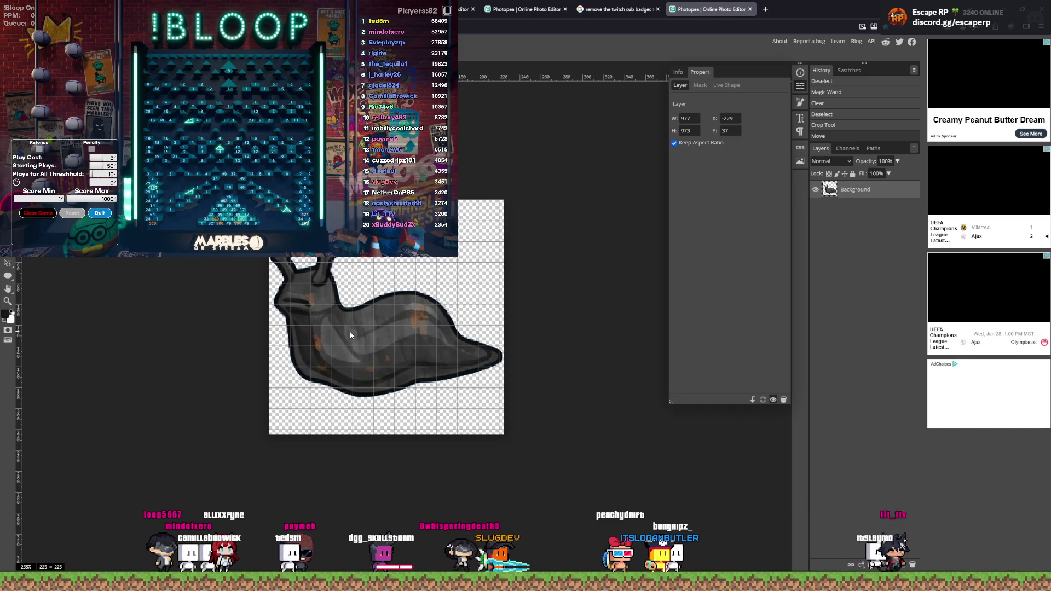
left_click_drag(392, 332, 186, 331)
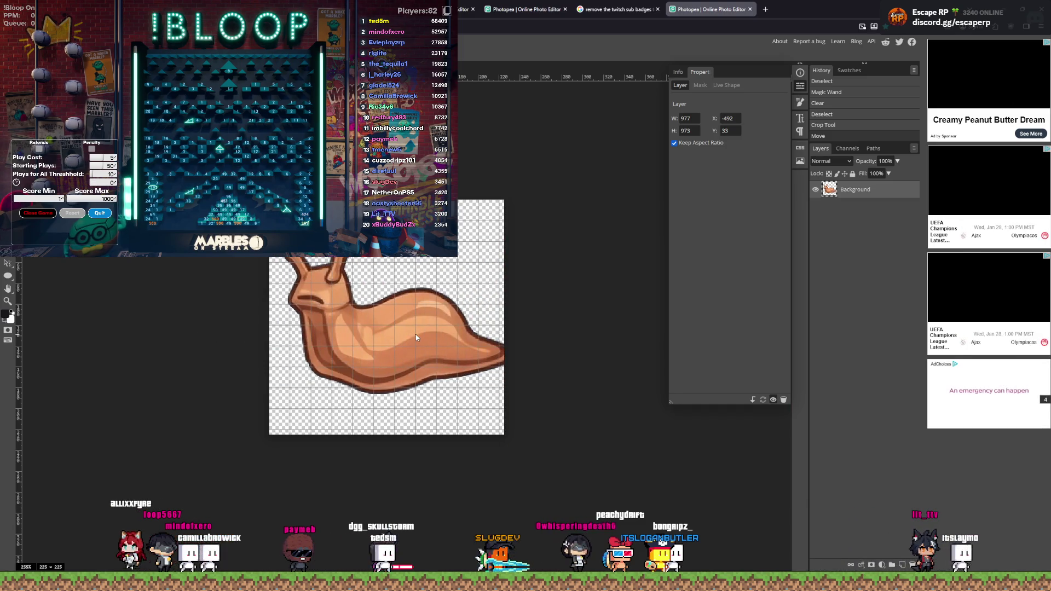
left_click_drag(402, 338, 408, 340)
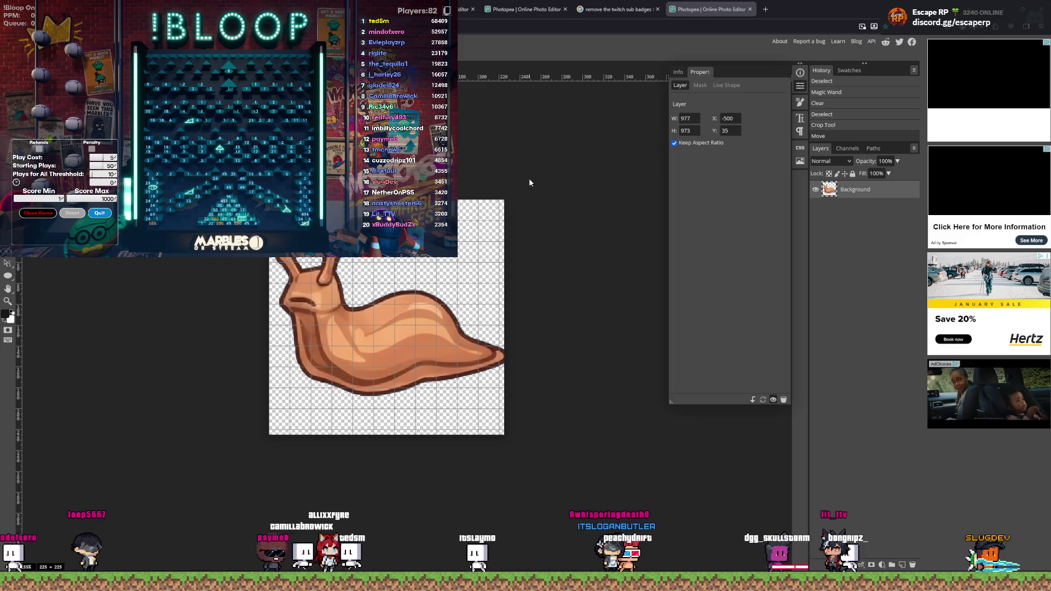
key("ctrl+z")
key("ctrl+z")
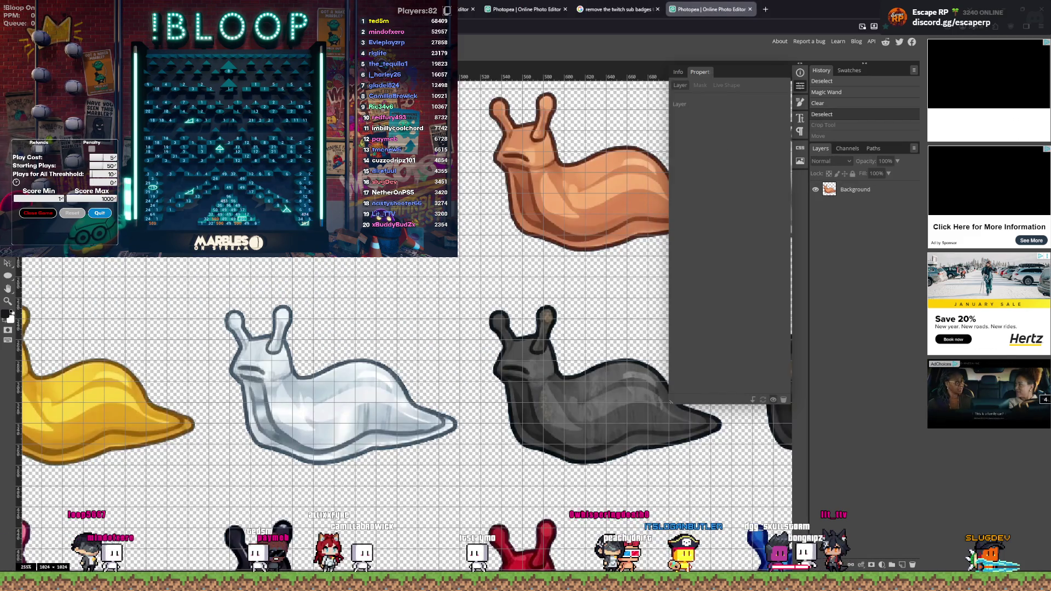
Step: In Edit > Preferences, set Grid Gap X to 256 px and Grid Gap Y to 200 px
scroll(405, 323, "down", 3)
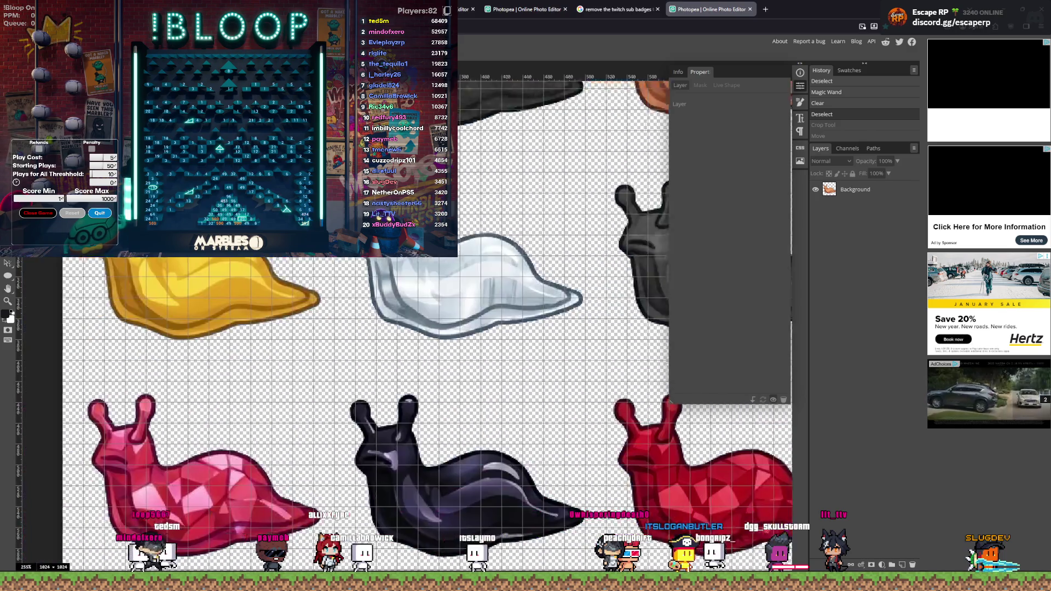
scroll(208, 197, "down", 3)
scroll(336, 329, "up", 2)
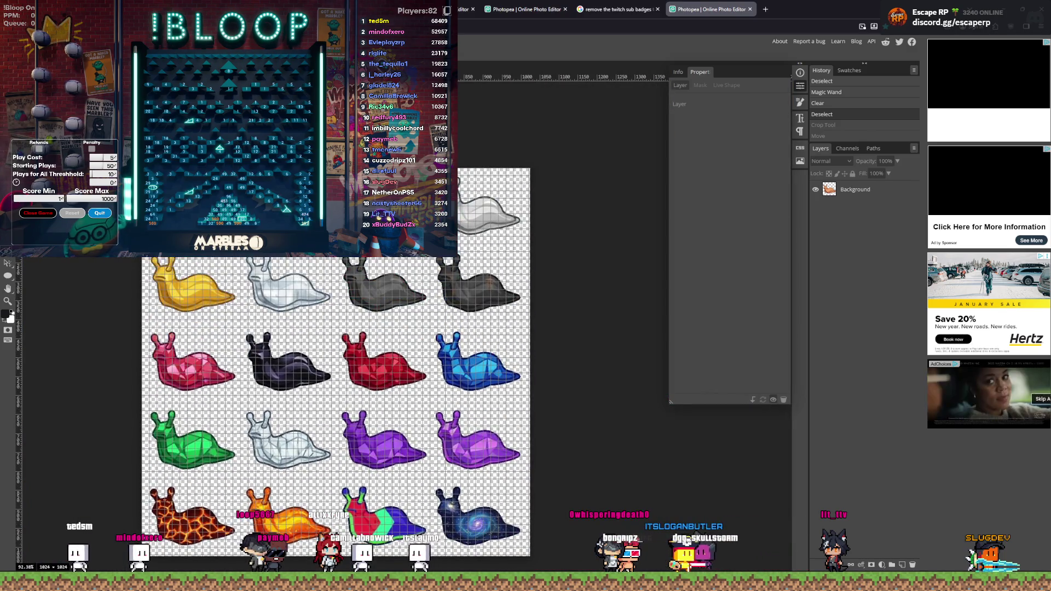
left_click(26, 41)
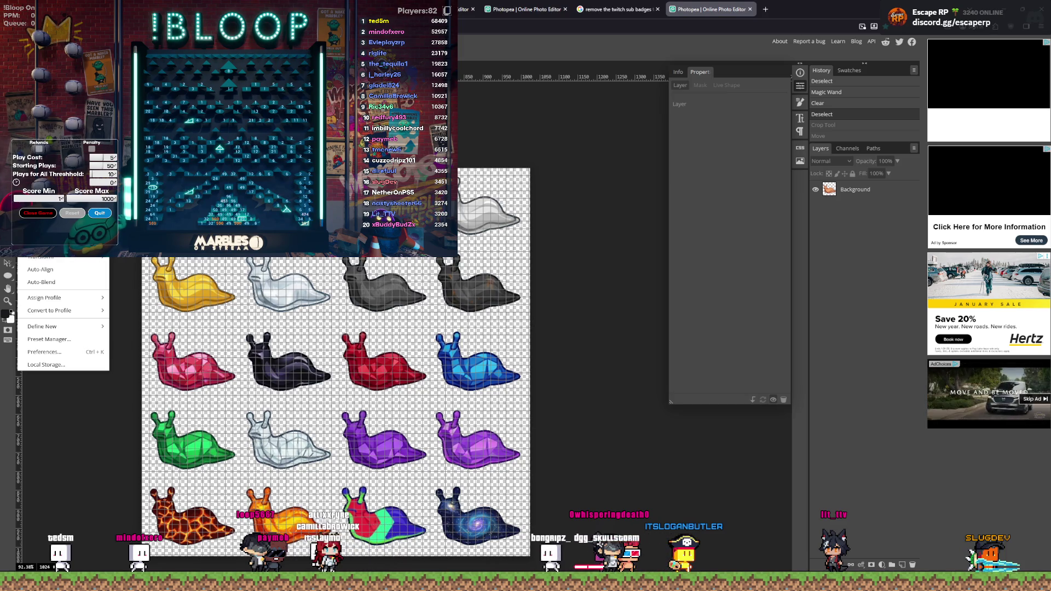
left_click(44, 352)
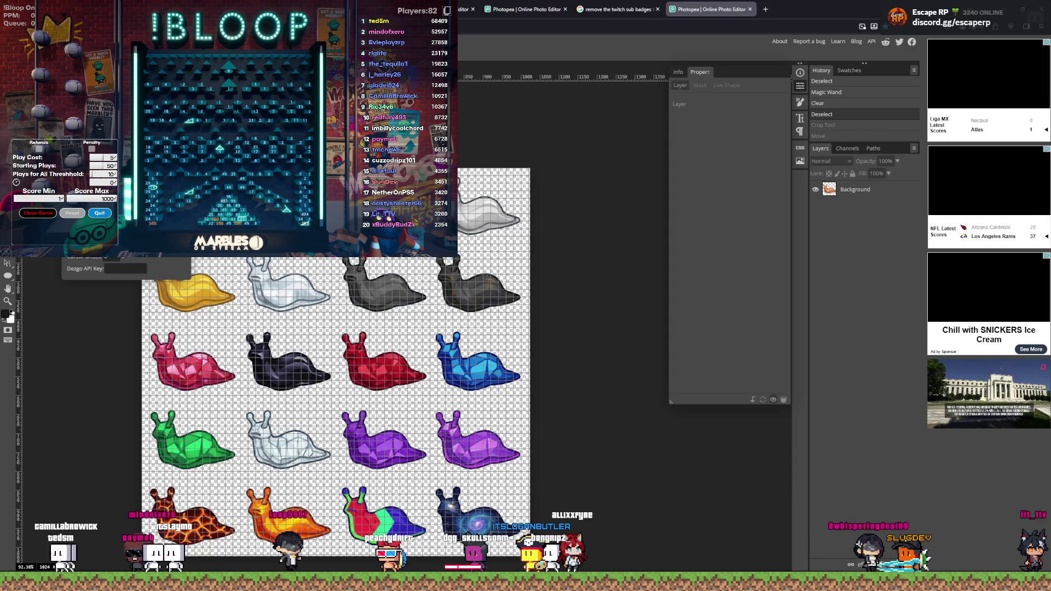
type("0")
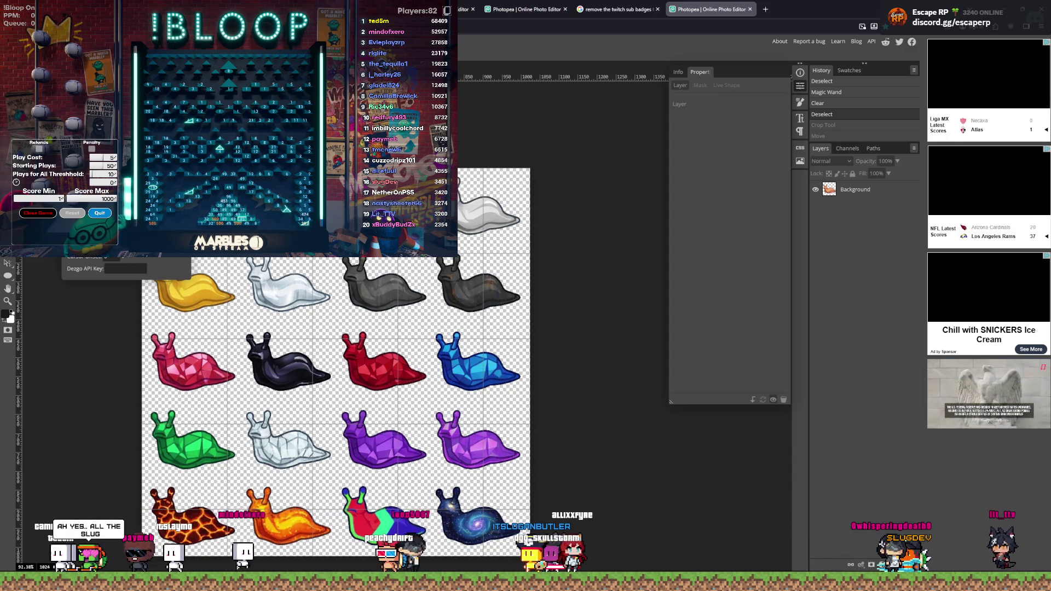
left_click_drag(126, 103, 429, 148)
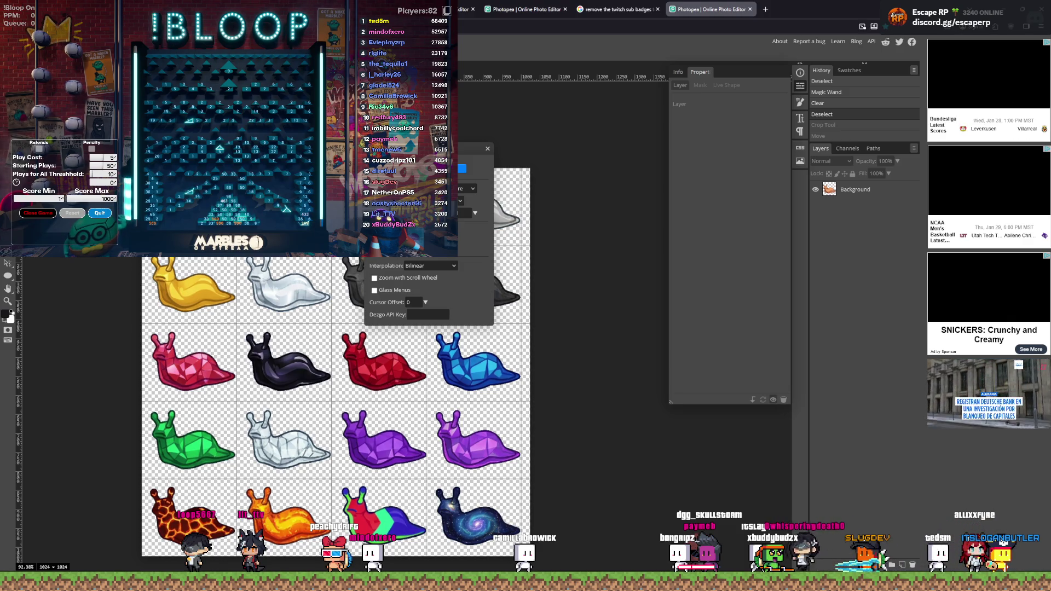
left_click_drag(418, 151, 599, 148)
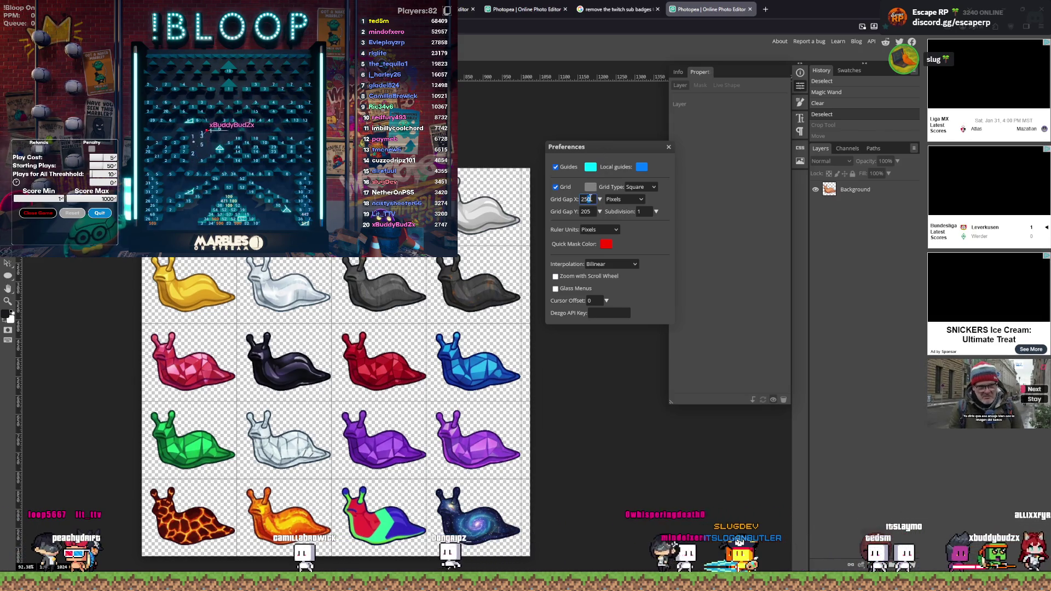
key("Tab")
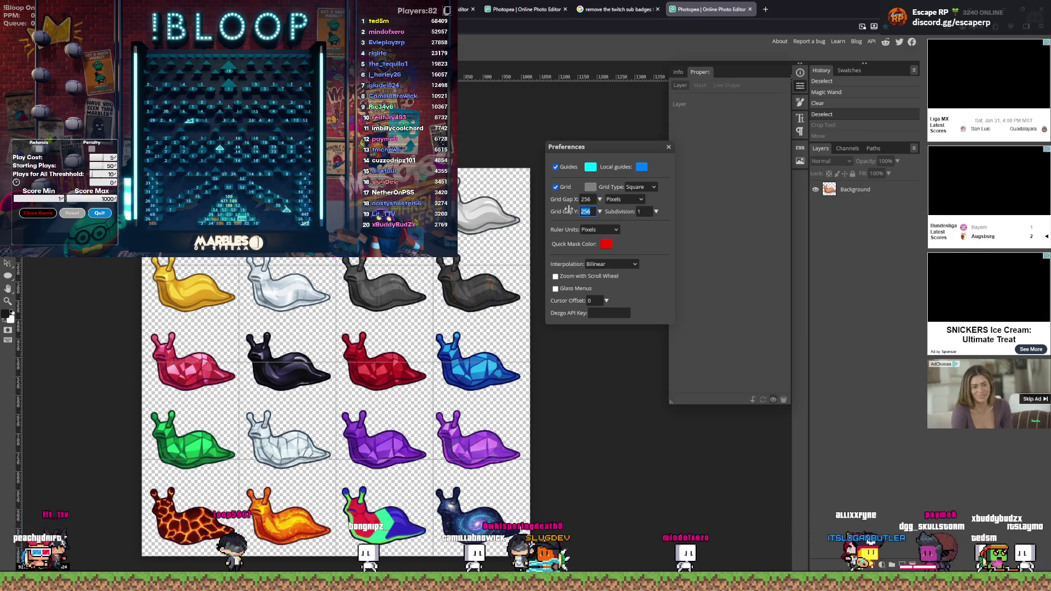
type("200")
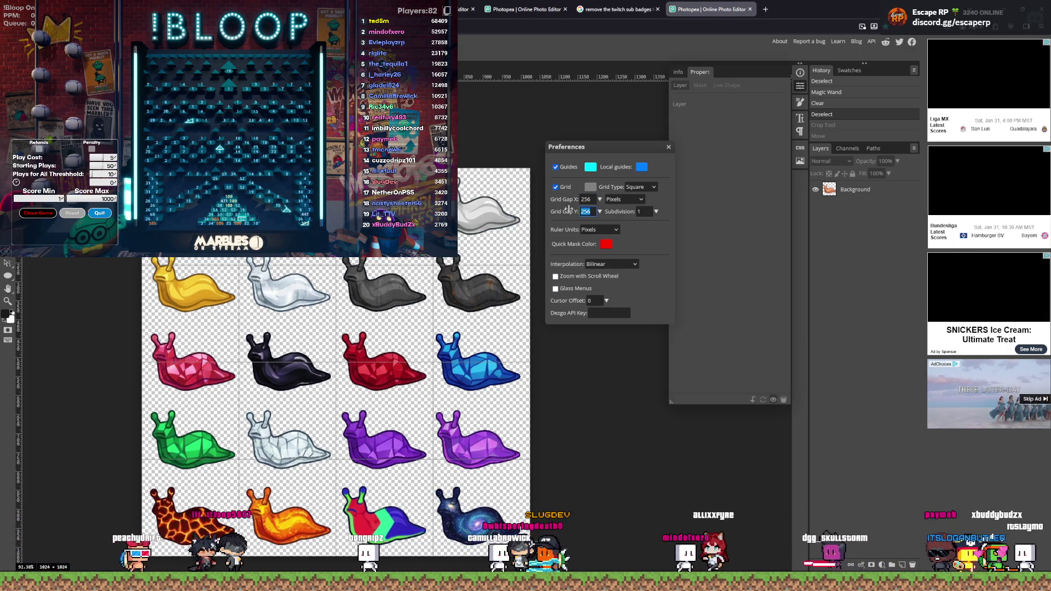
key("Tab")
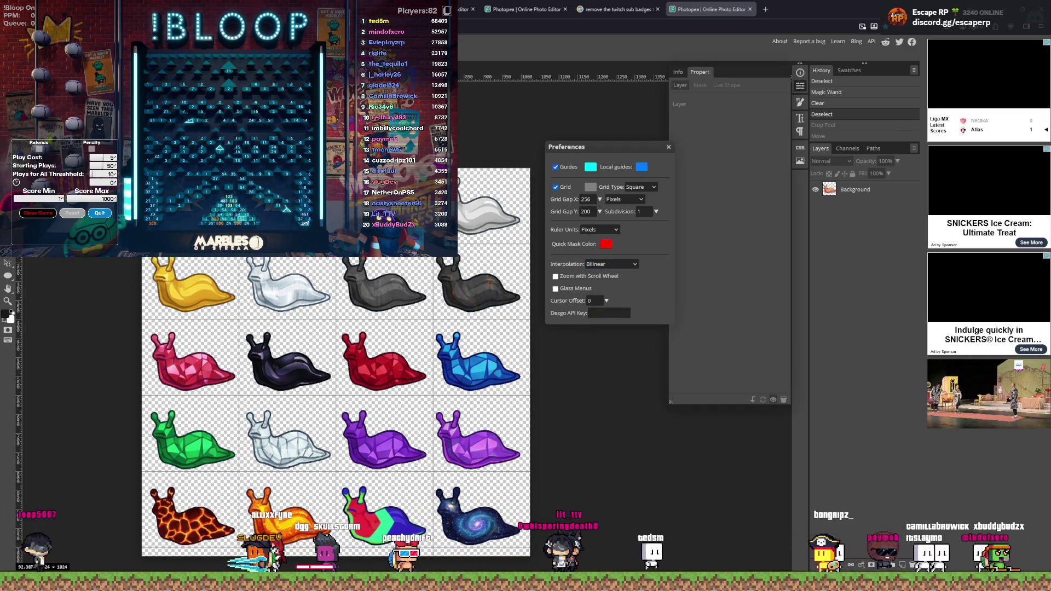
left_click(668, 148)
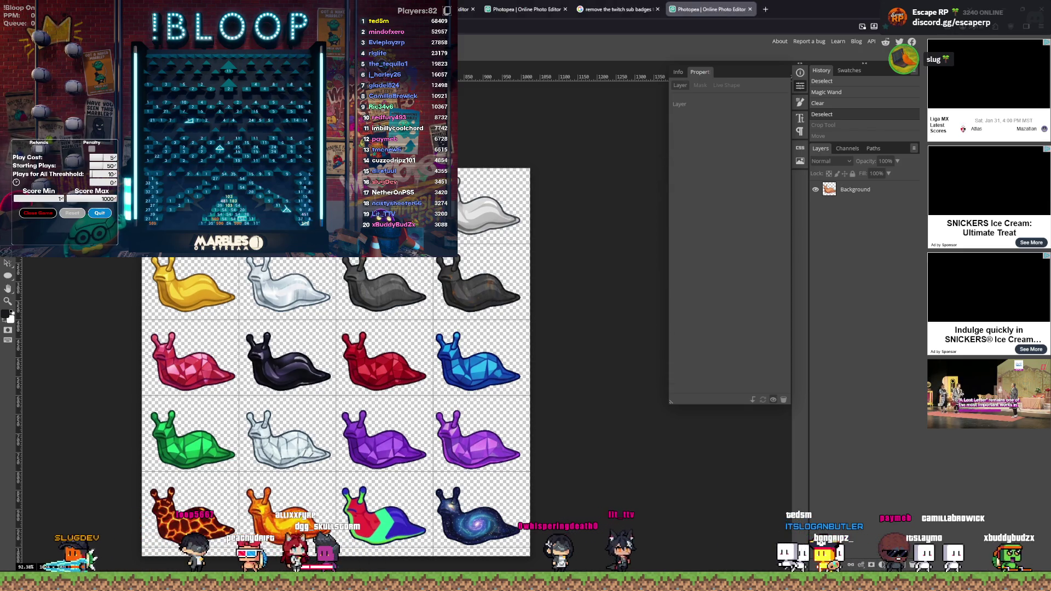
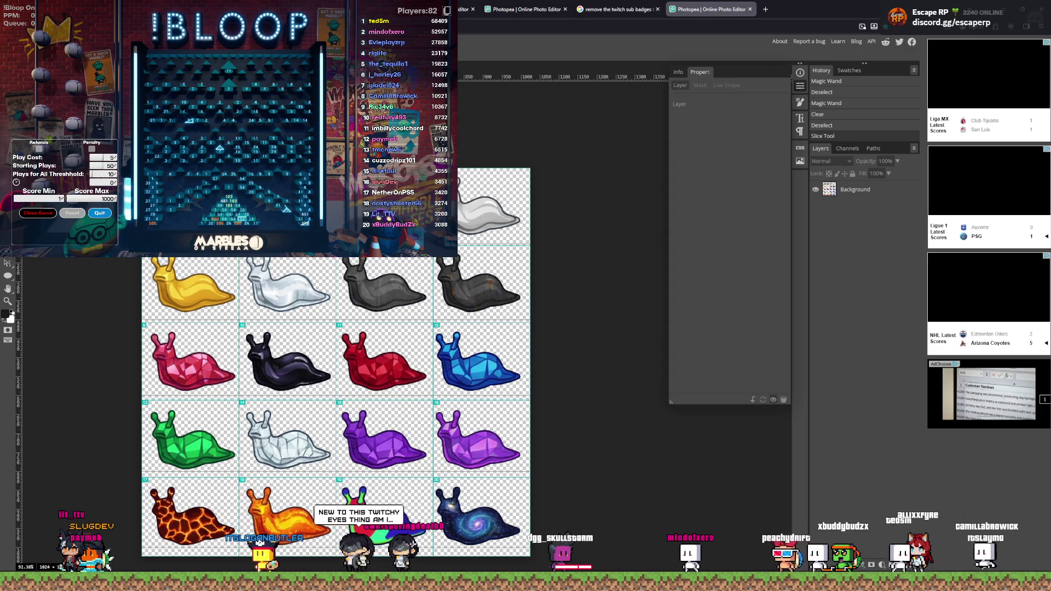
Step: Export the sliced slug sprite sheet through Export As and save it as slugbadges.zip
key("ctrl+alt+shift+s")
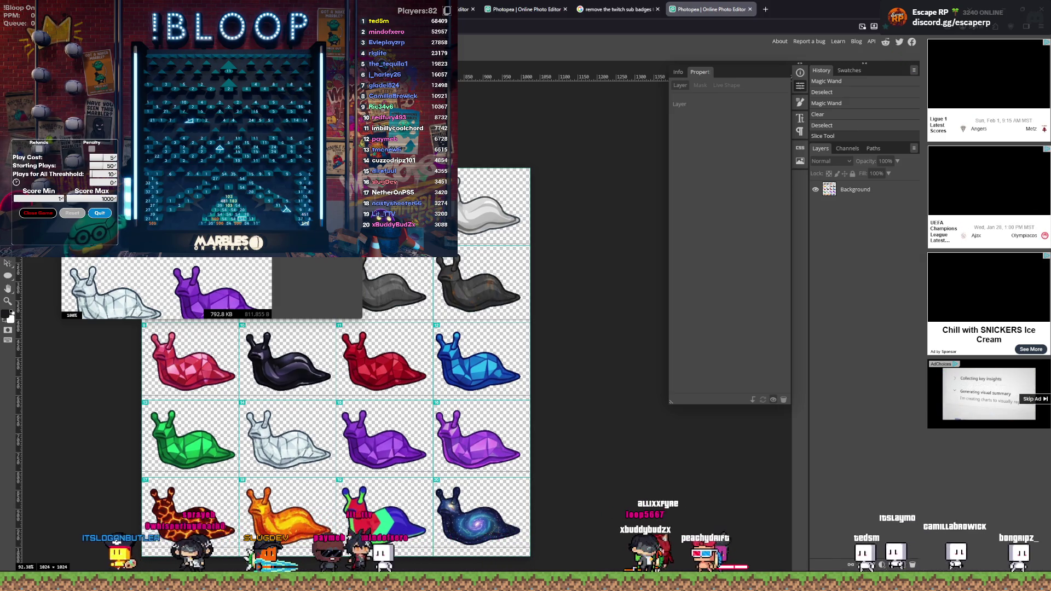
left_click(874, 26)
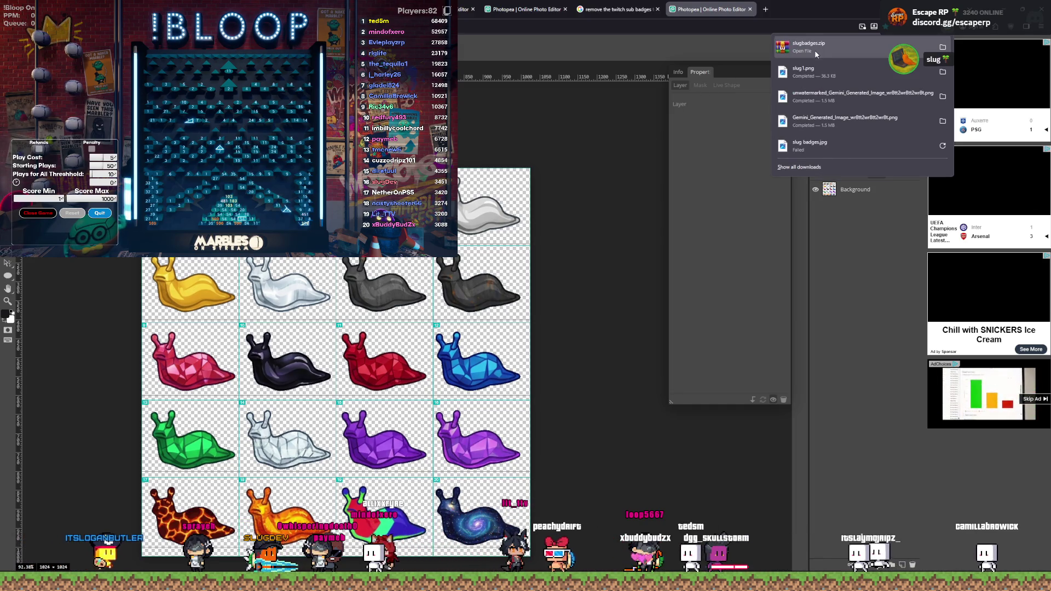
Step: Open the downloaded slugbadges.zip, bring up File Explorer on sfx, and enter the archive's images folder
left_click(156, 581)
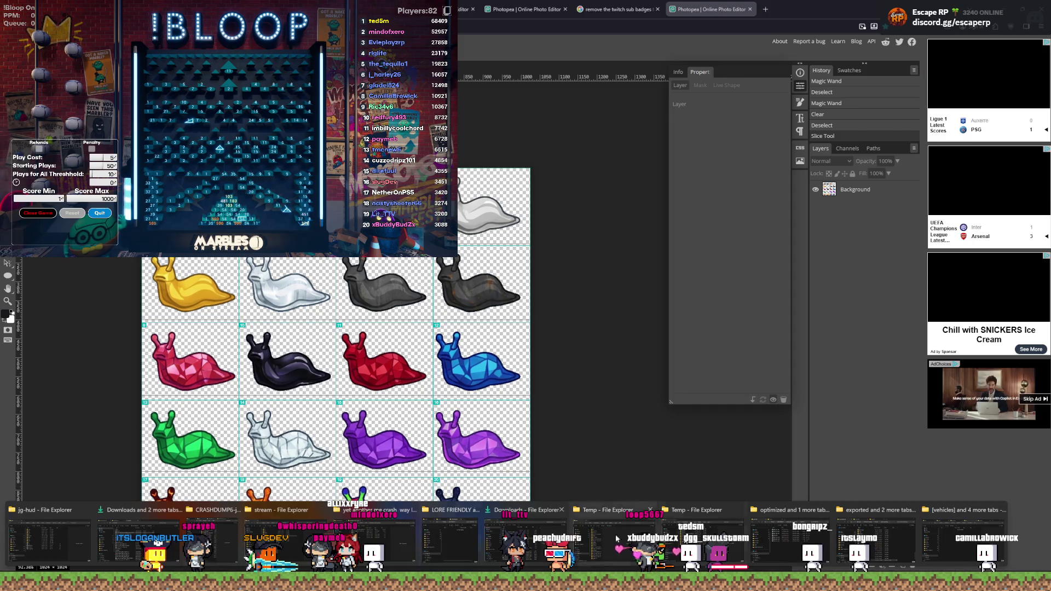
left_click(949, 543)
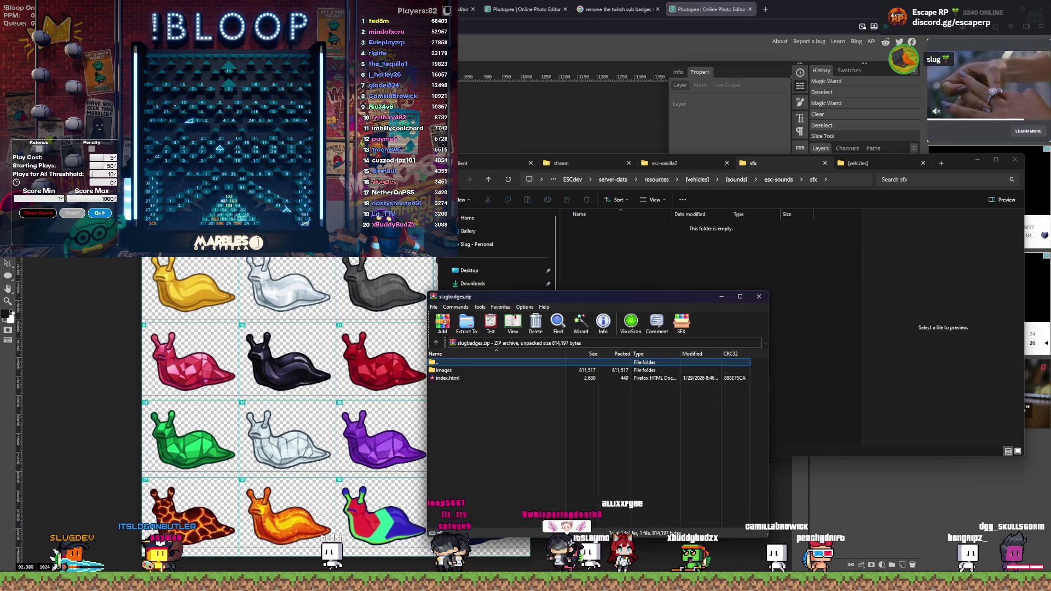
double_click(484, 370)
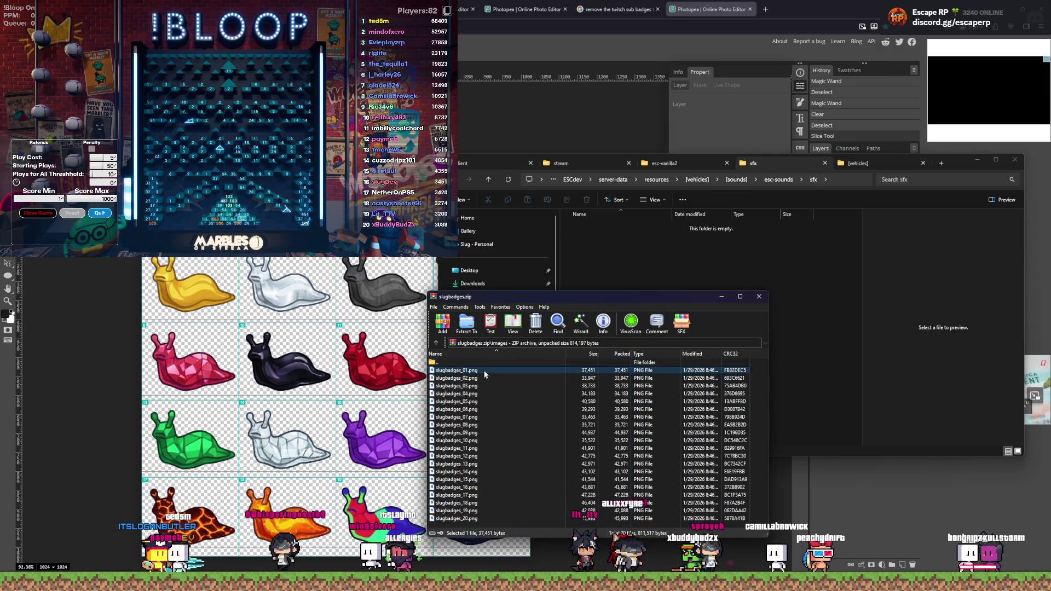
Step: Drag the images folder of 20 slug badge PNGs from WinRAR into sfx, then close the archive
left_click_drag(583, 299, 478, 304)
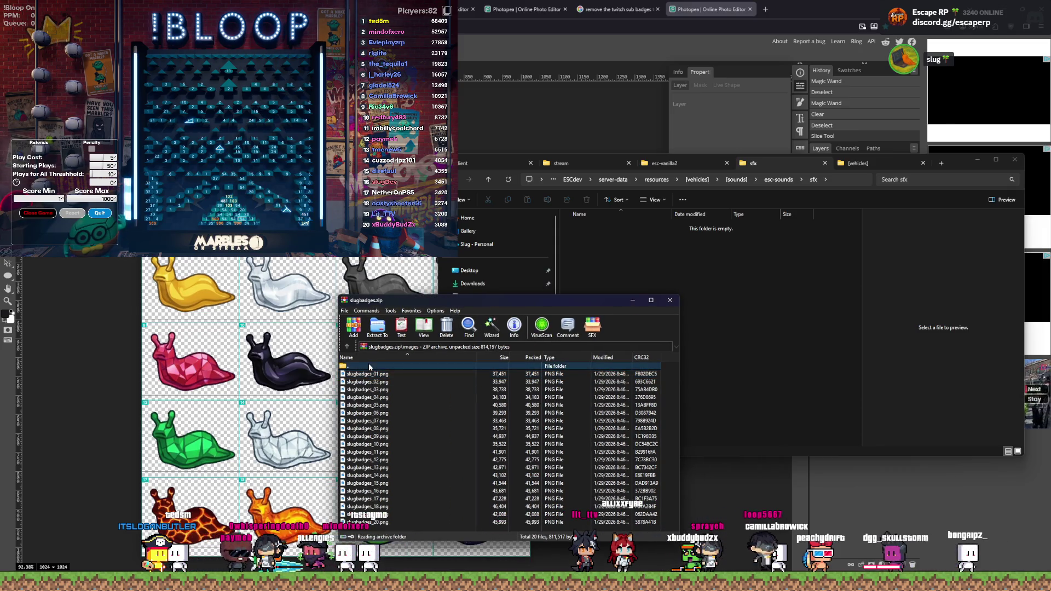
double_click(364, 366)
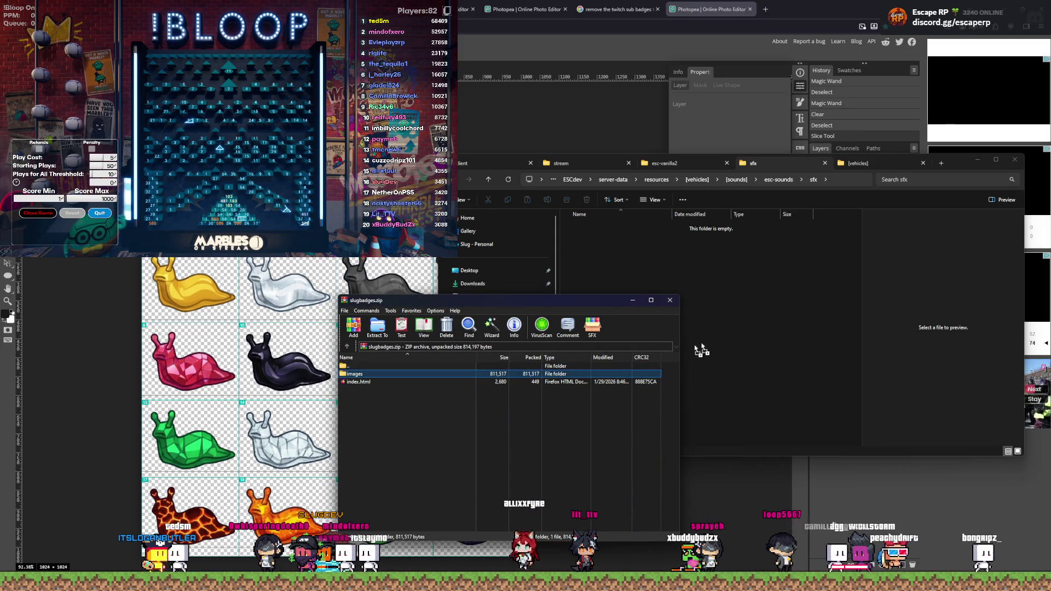
left_click(721, 341)
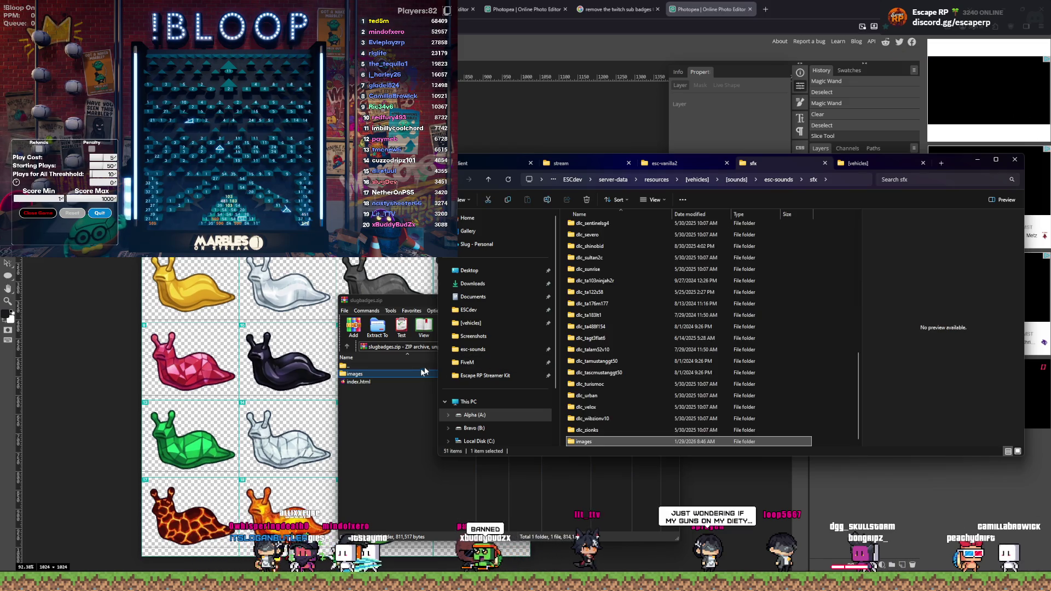
left_click(386, 410)
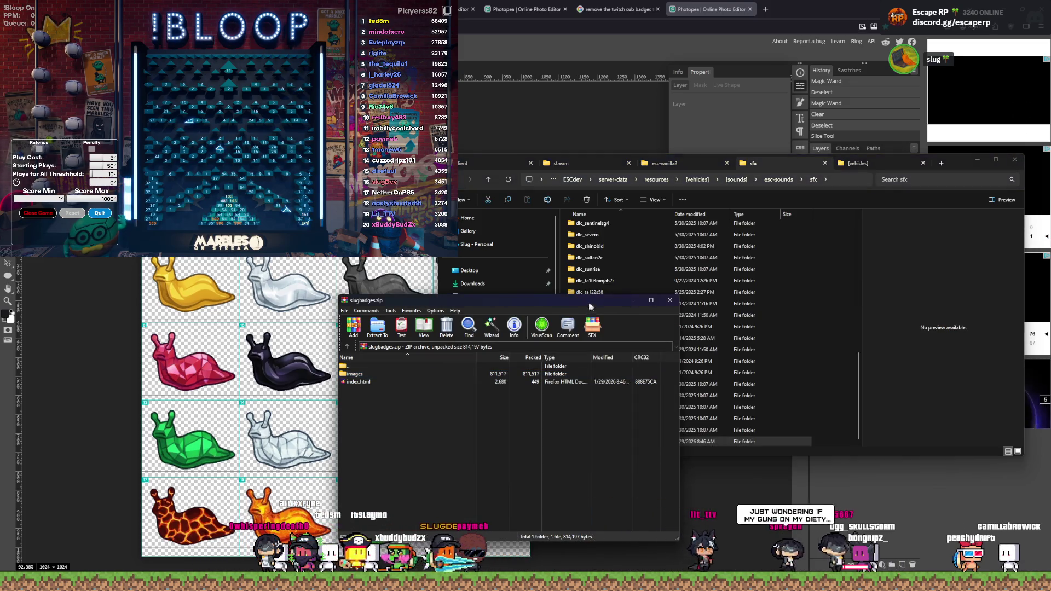
key("Escape")
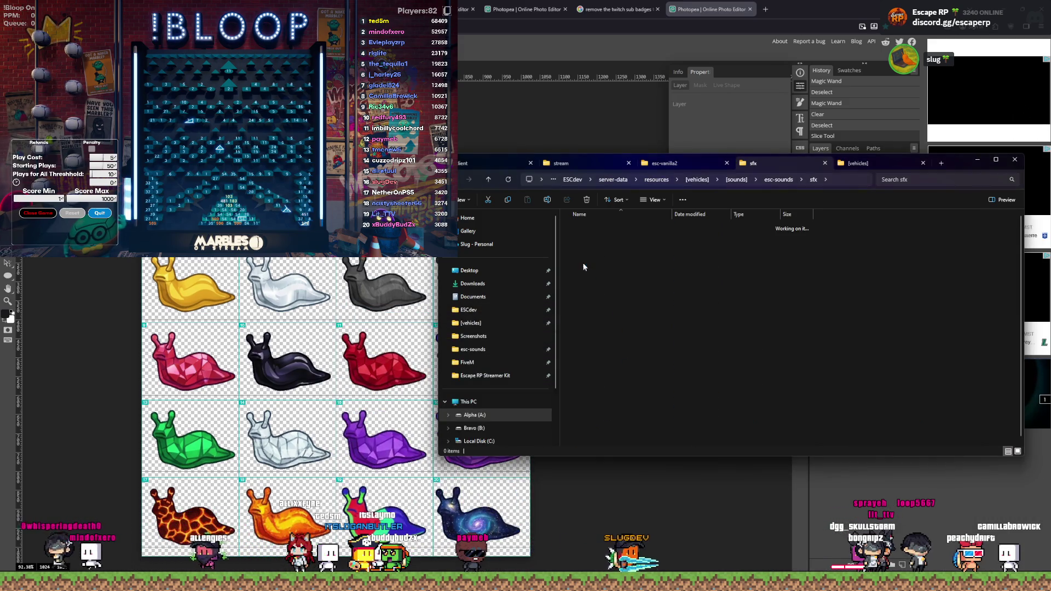
Step: Open the extracted images folder with the preview pane and step through the badges, starting at slugbadges_07.png
double_click(597, 227)
left_click(597, 226)
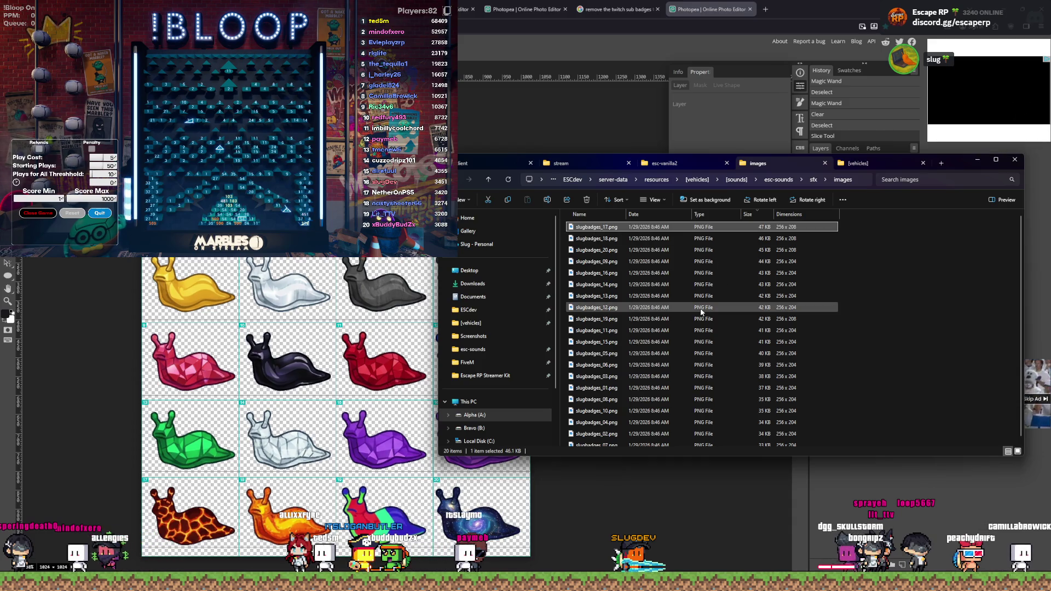
key("alt+p")
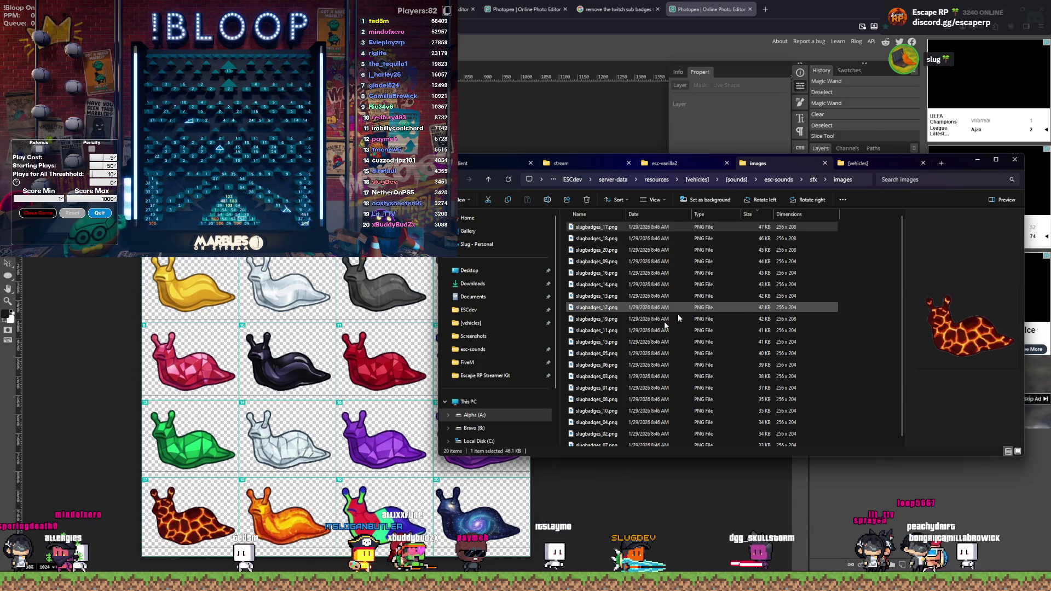
left_click(599, 444)
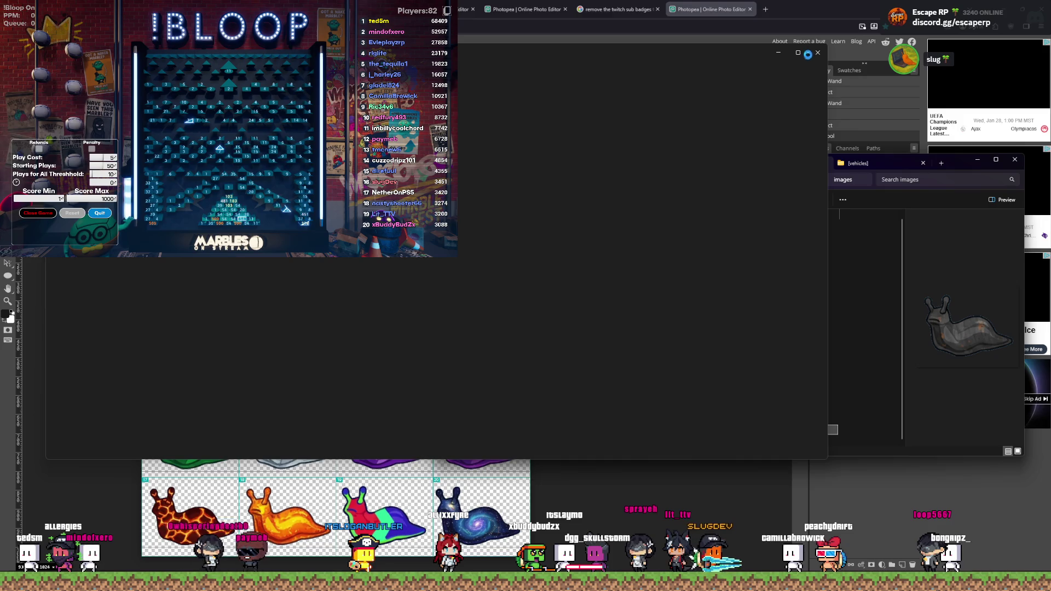
left_click(811, 57)
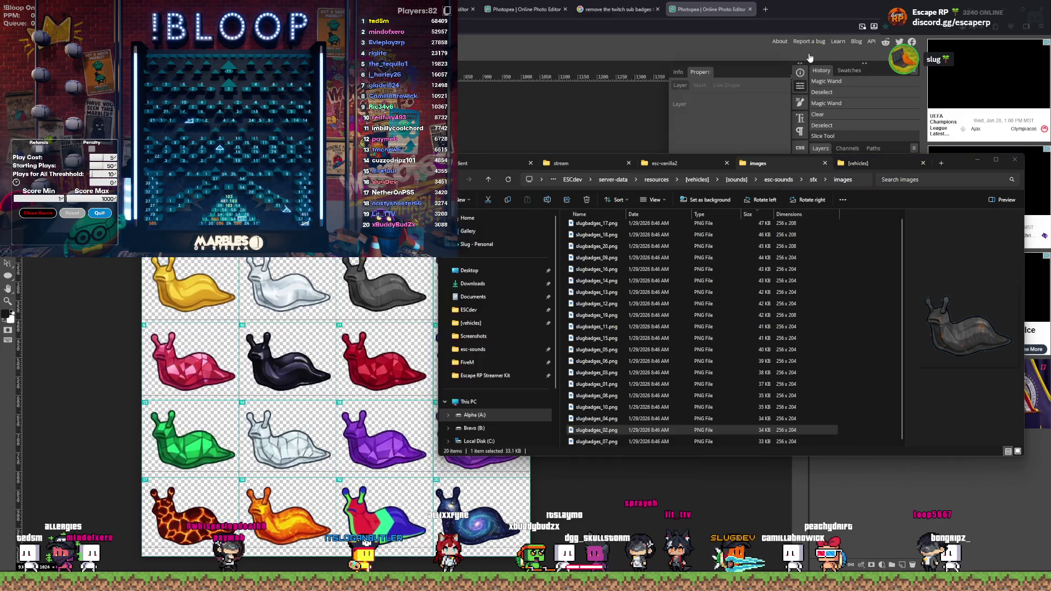
left_click(588, 444)
key("Up")
key("Up")
key("Up")
key("Up")
key("Up")
key("Up")
key("Up")
key("Up")
key("Up")
key("Up")
key("Up")
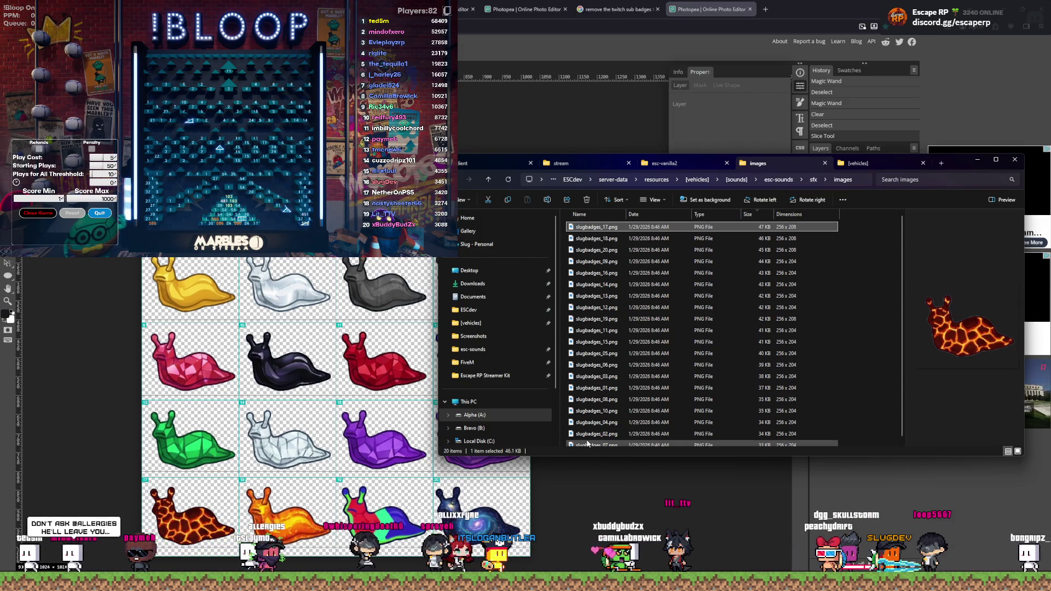
Step: Return to the sfx folder and switch back to Photopea
left_click(813, 180)
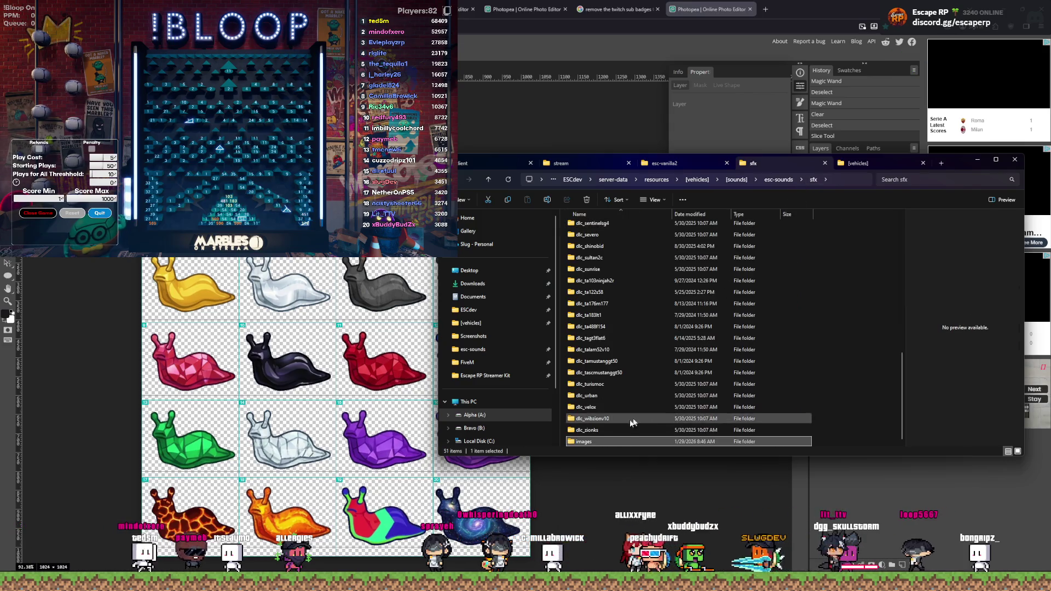
right_click(600, 442)
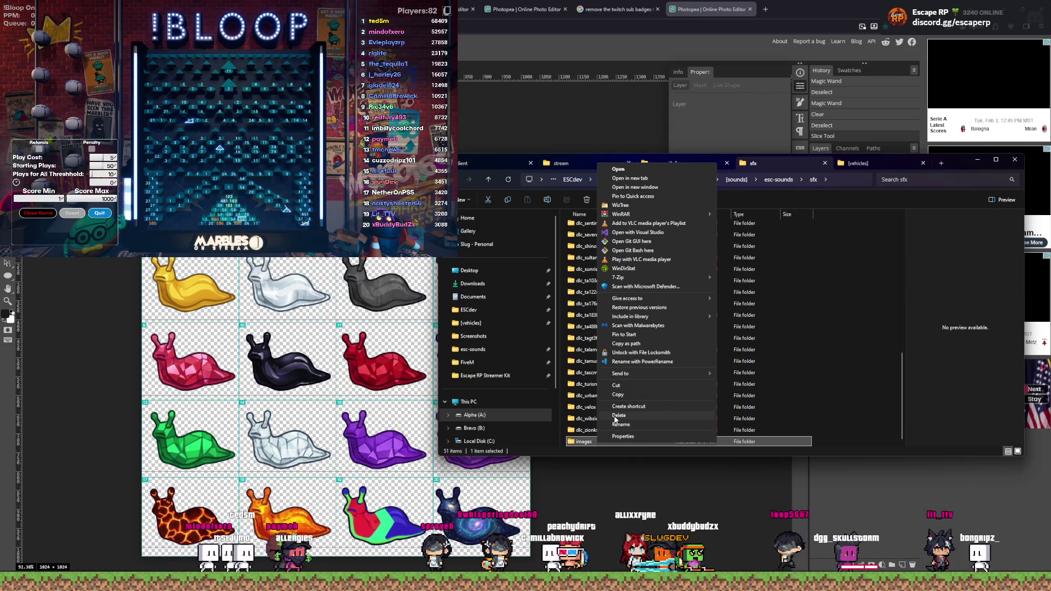
left_click(463, 386)
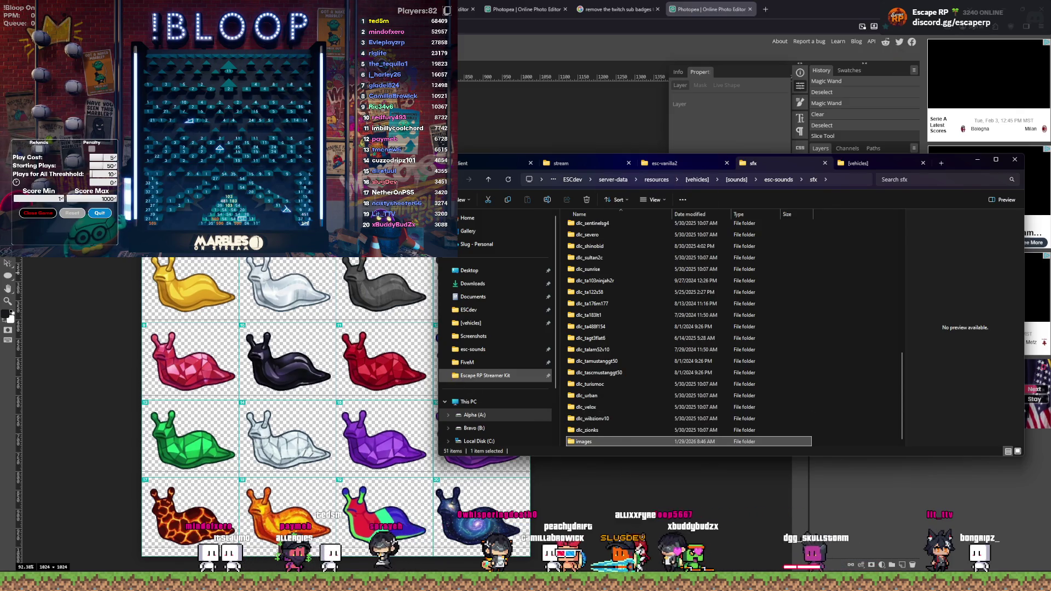
key("alt+Tab")
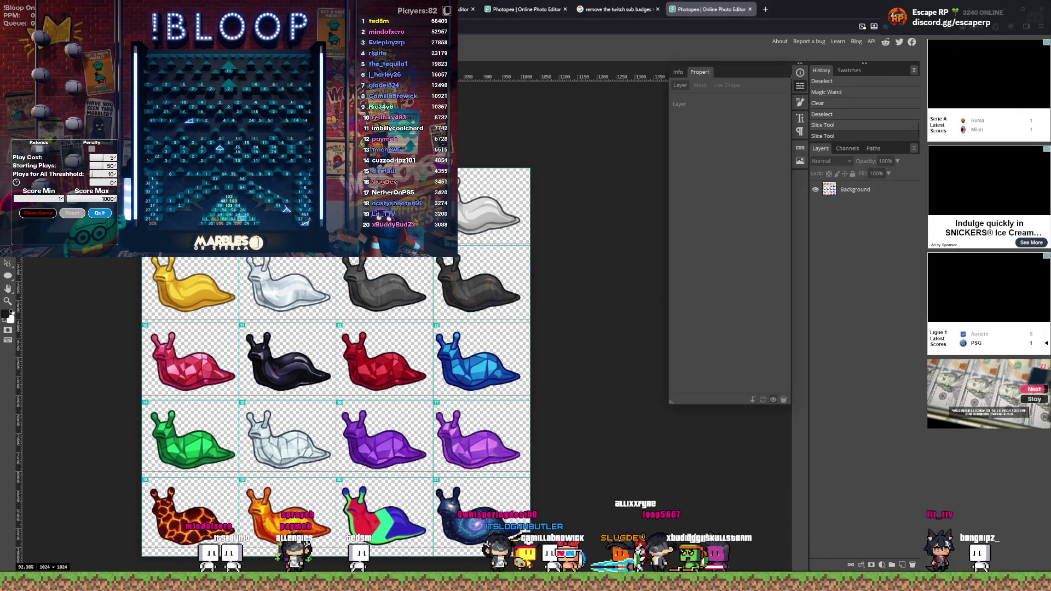
Step: Undo the last two slice steps, then add Layer 1 beneath Background and fill it dark
key("ctrl+z")
key("ctrl+z")
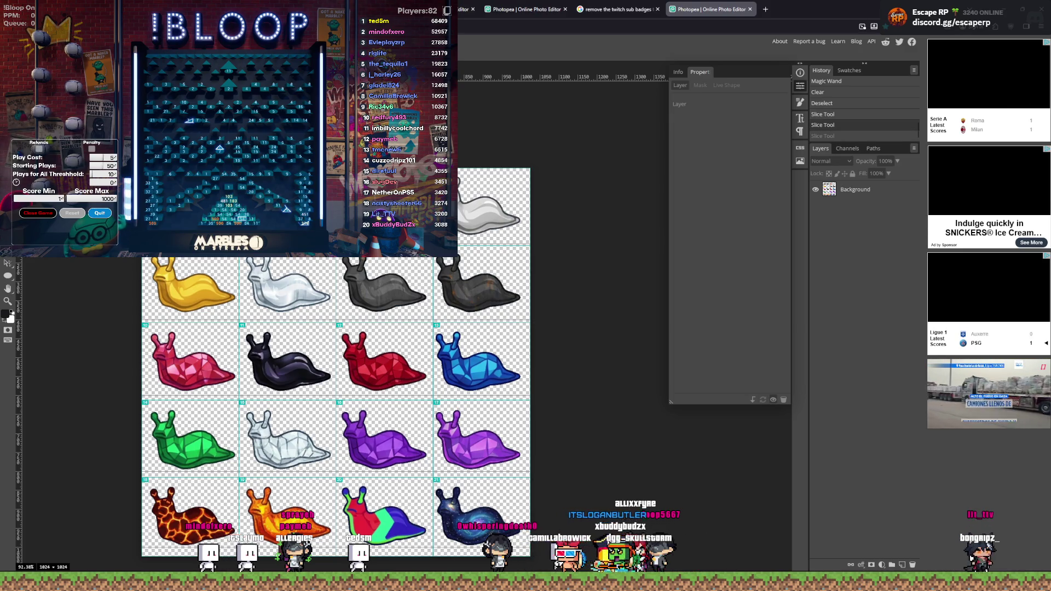
left_click(823, 197)
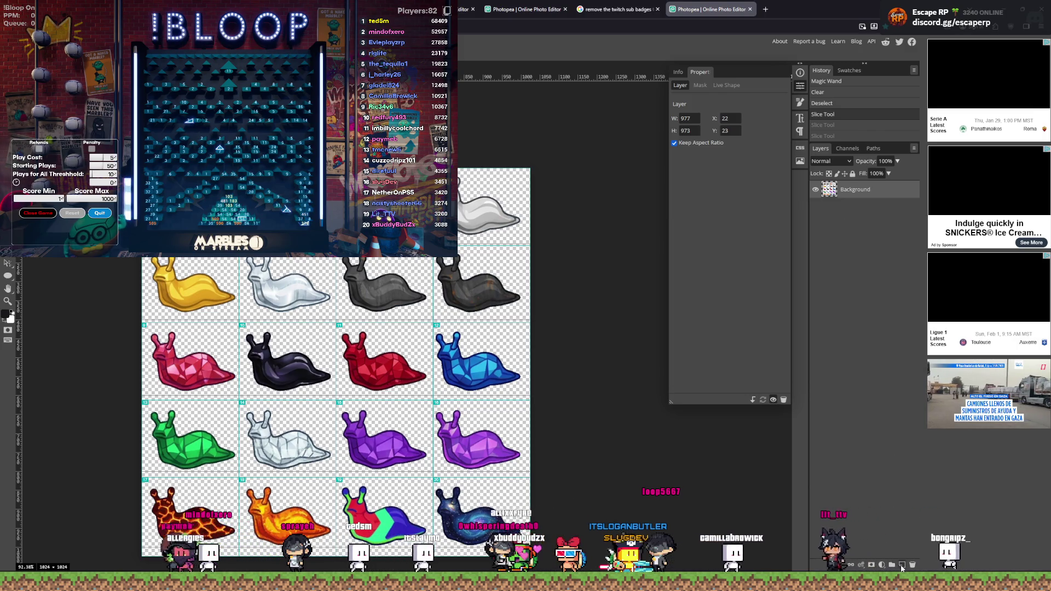
left_click(902, 565)
left_click_drag(849, 190, 844, 238)
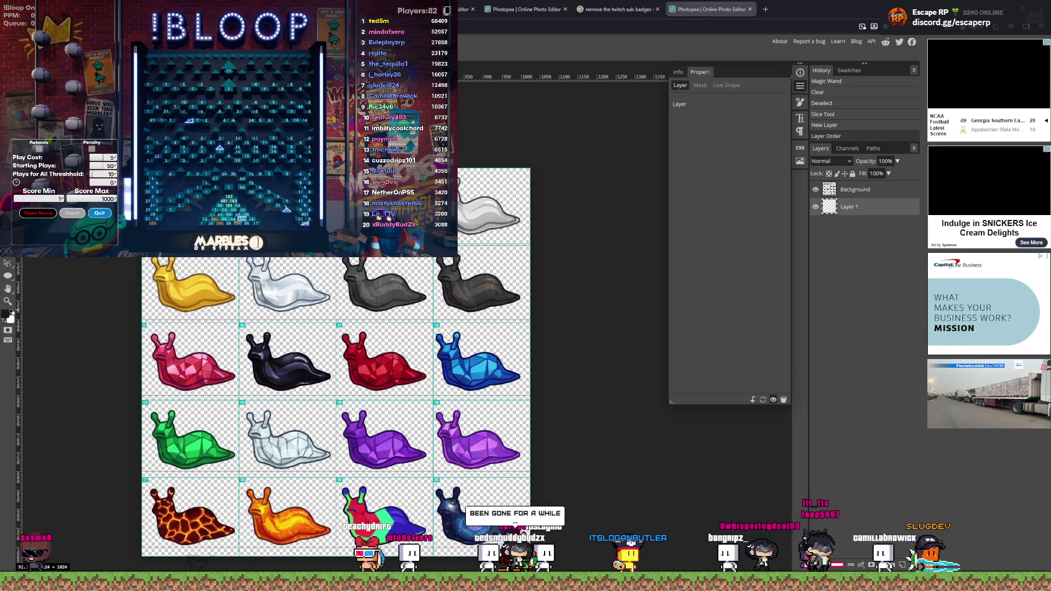
left_click(520, 357)
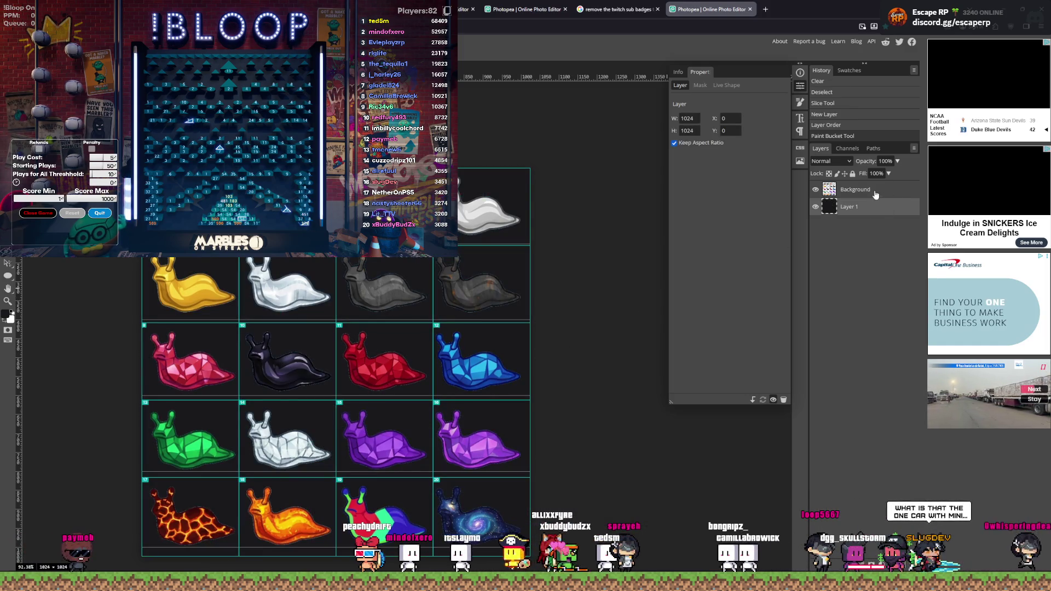
Step: Make Background the working layer and try selecting the brown shape's pixels
left_click(476, 292)
scroll(475, 292, "up", 10)
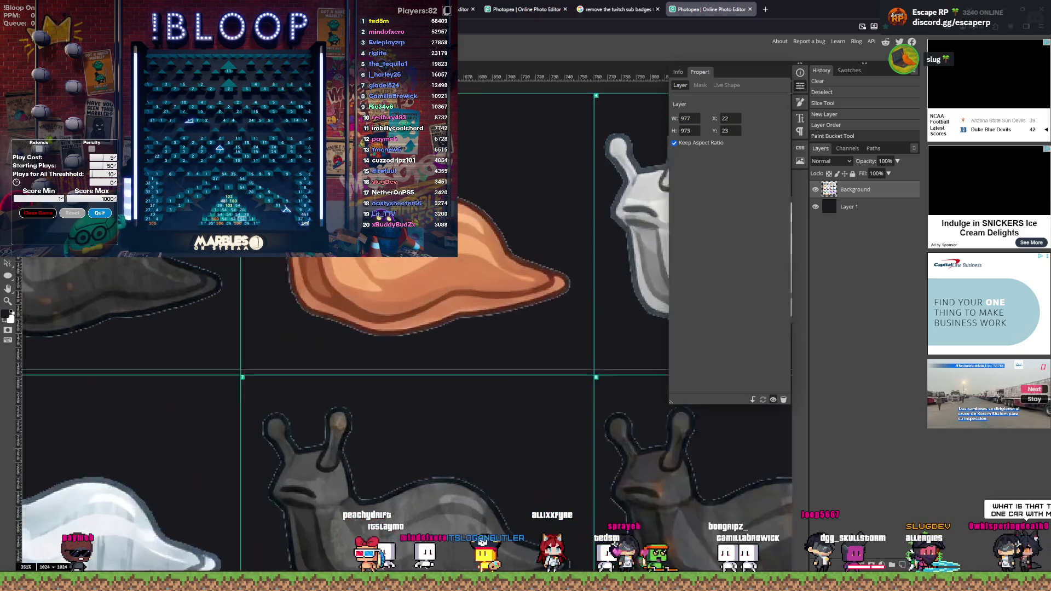
scroll(475, 291, "up", 2)
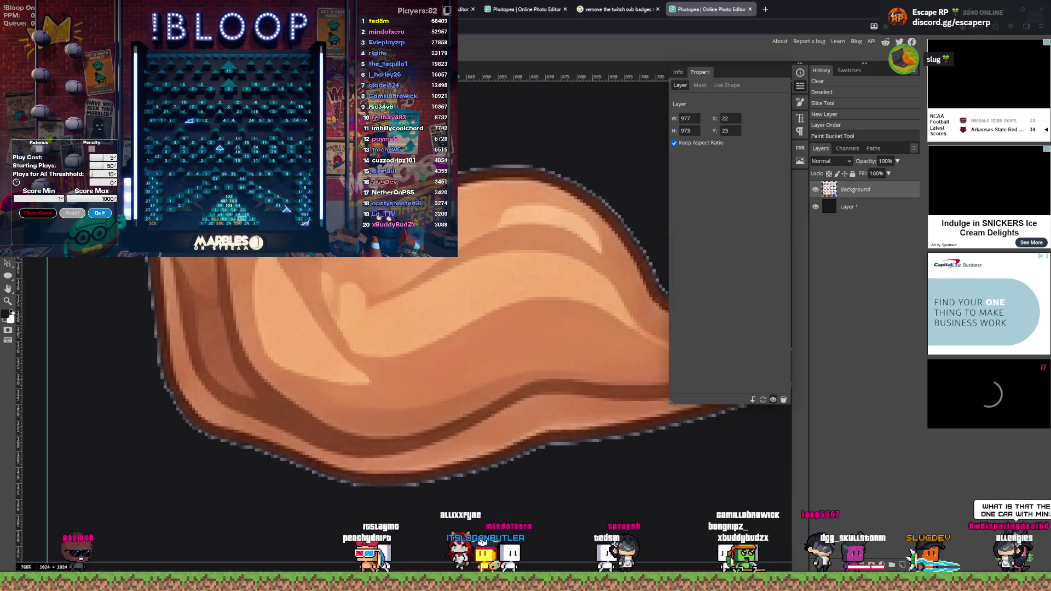
left_click(446, 164)
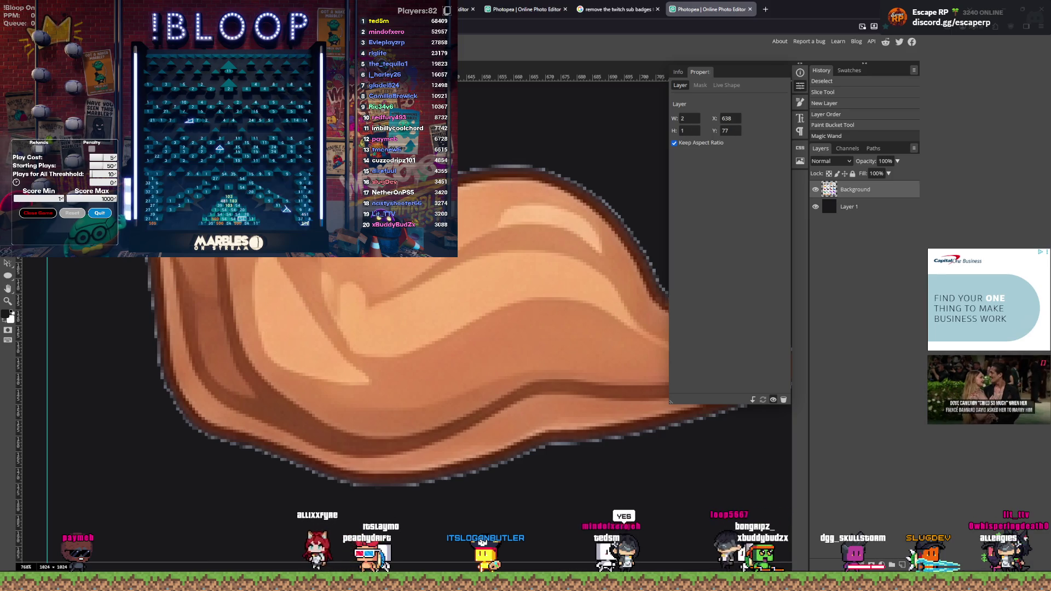
left_click(446, 165)
left_click(447, 164)
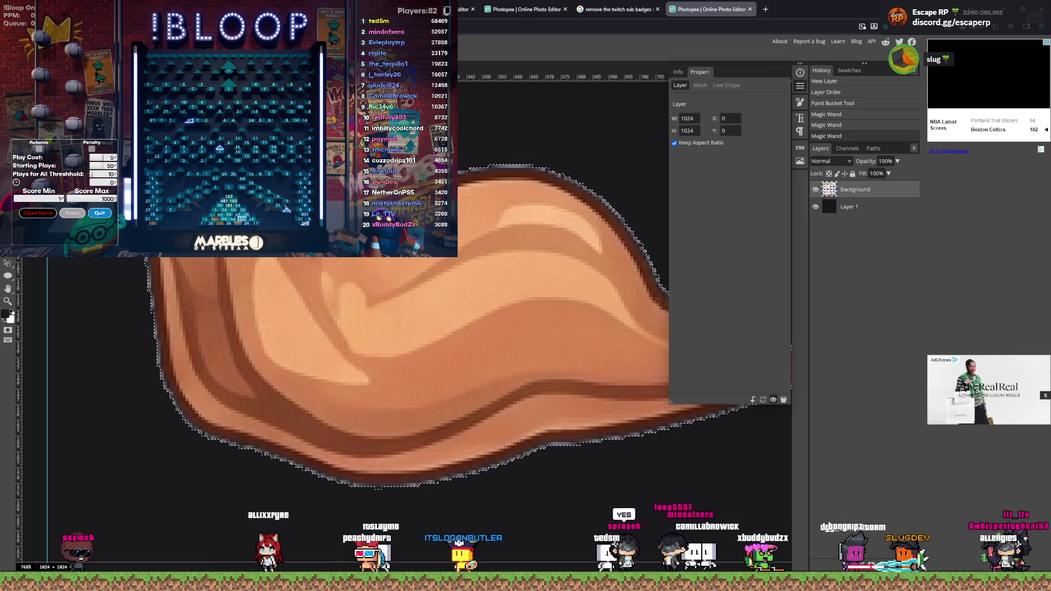
key("ctrl+d")
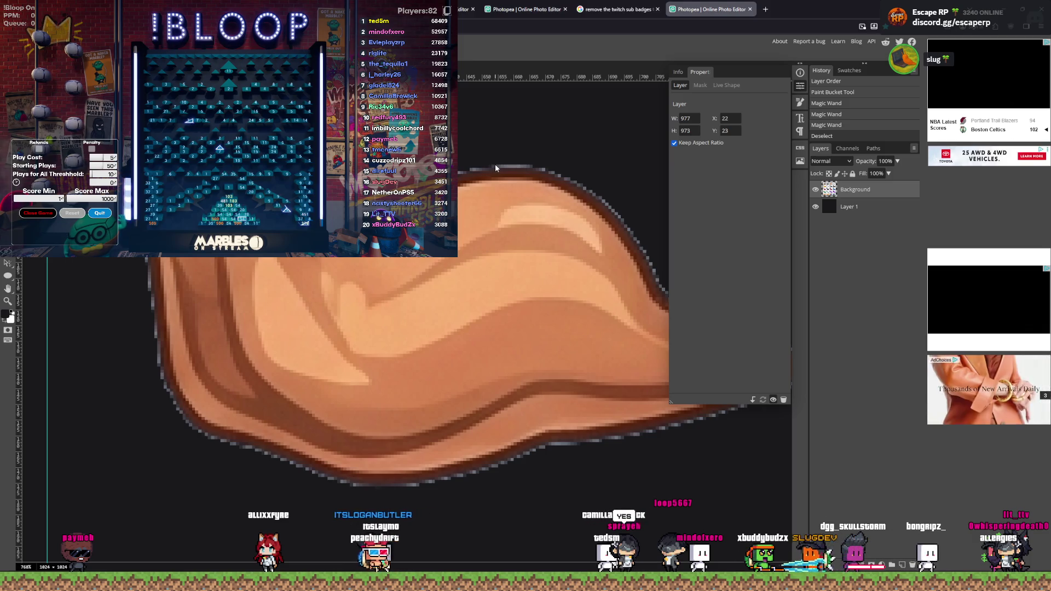
left_click(495, 163)
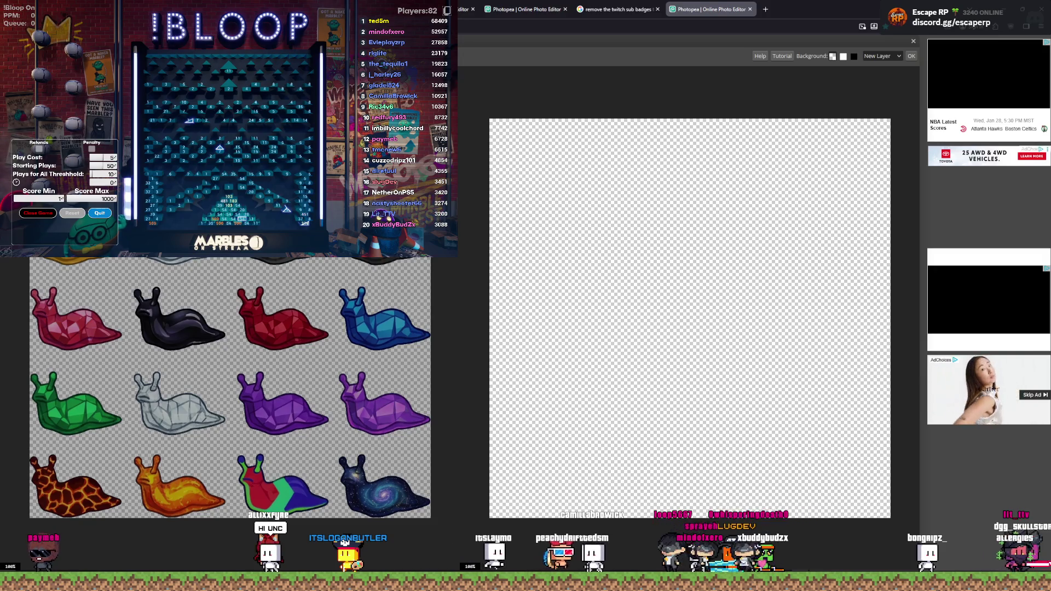
Step: Close the cutout window without applying, then hide the old slug sheet layer
scroll(230, 389, "up", 5)
scroll(230, 389, "down", 3)
scroll(653, 152, "down", 3)
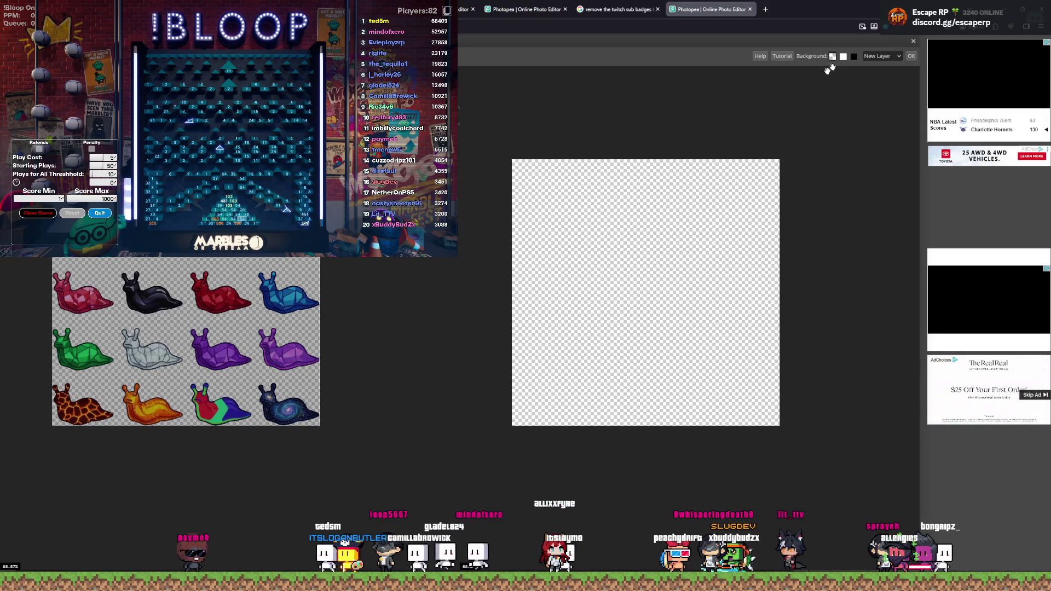
key("Escape")
scroll(383, 329, "down", 3)
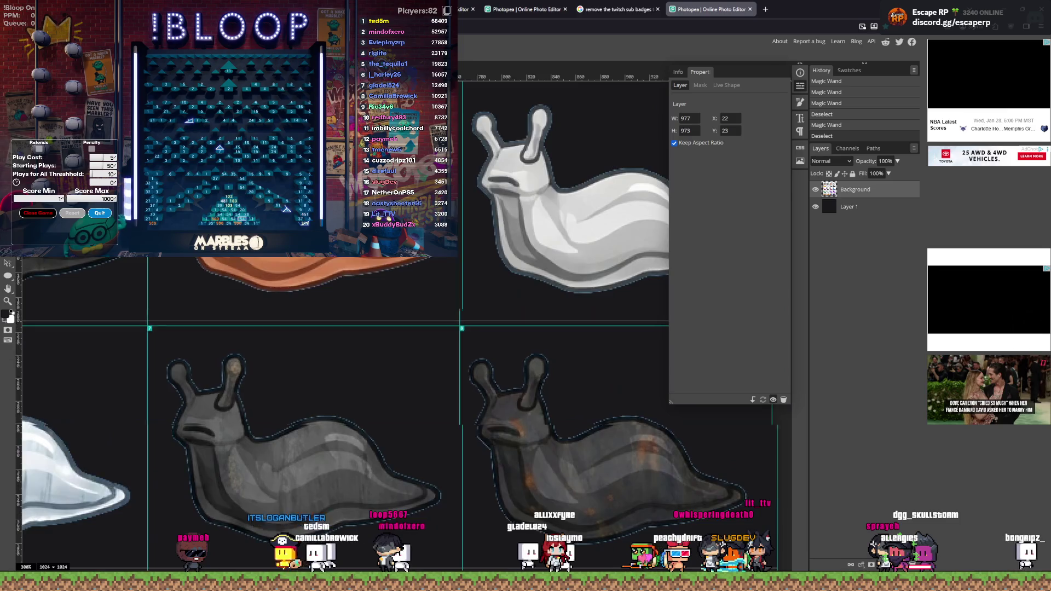
scroll(219, 383, "down", 3)
scroll(219, 383, "up", 3)
scroll(219, 383, "down", 5)
scroll(383, 329, "up", 3)
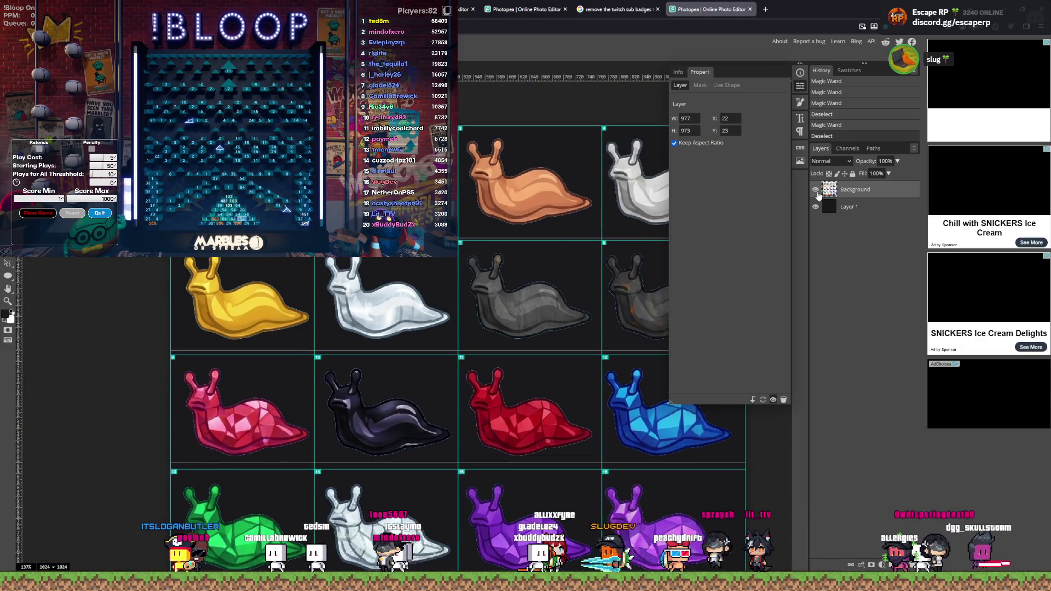
left_click(816, 191)
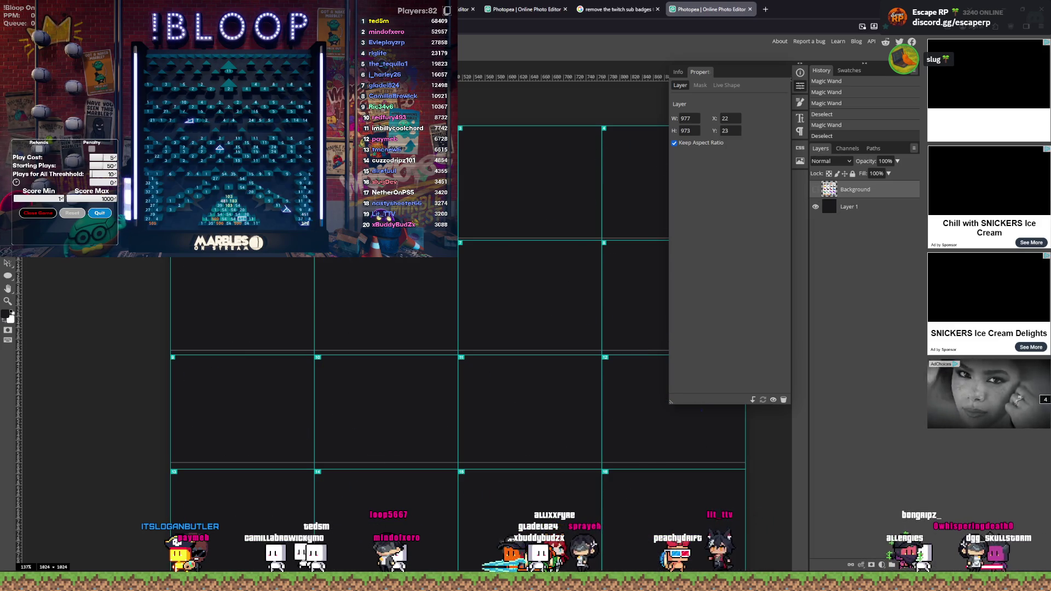
Step: Close the Twitch sub badges tab and place the new Gemini slug image as a layer
left_click(658, 9)
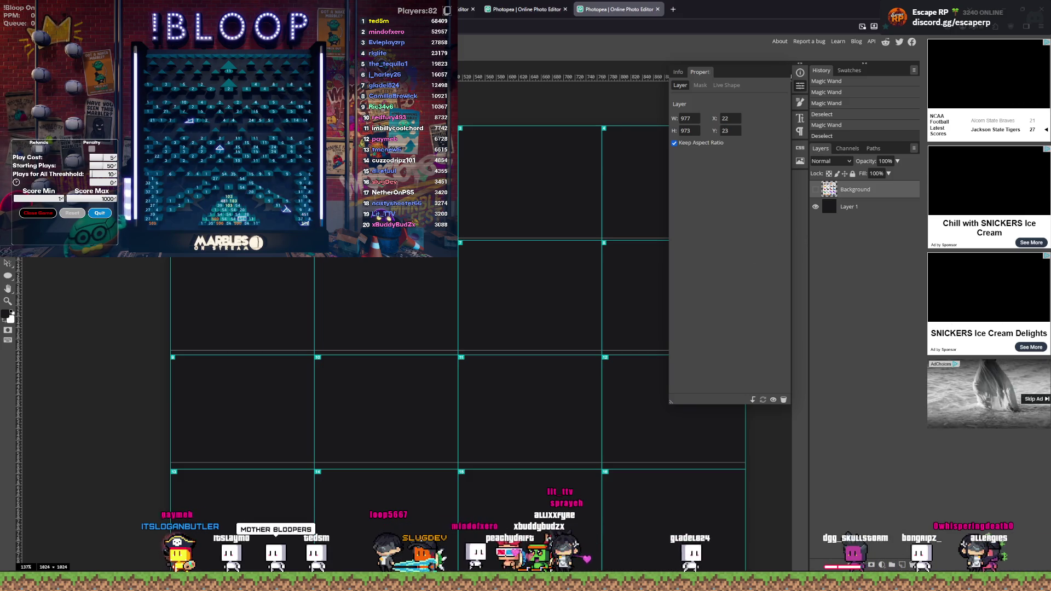
mouse_move(809, 288)
left_mouse_down()
mouse_move(843, 211)
mouse_move(860, 218)
mouse_move(833, 215)
left_mouse_up()
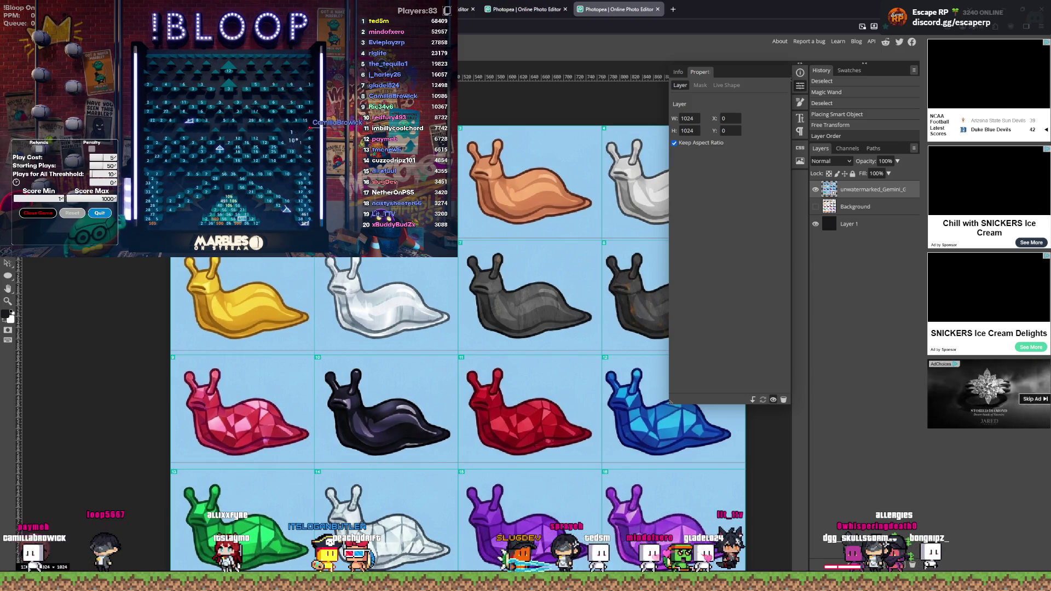
scroll(457, 351, "up", 2)
scroll(457, 351, "down", 3)
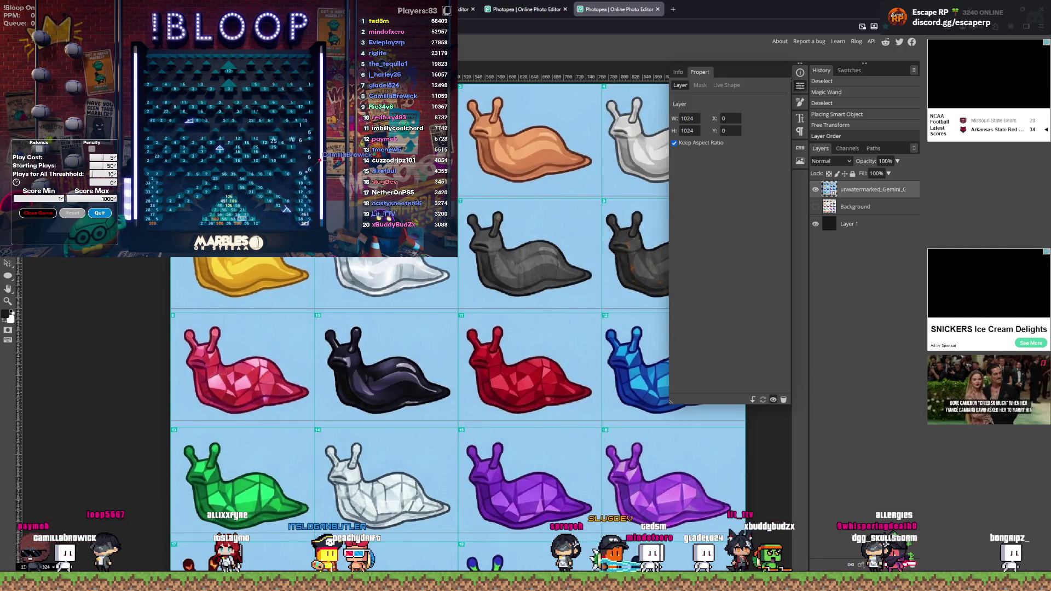
scroll(383, 329, "up", 5)
Step: Select the light-blue sky around the slugs with the Magic Wand
left_click(228, 384)
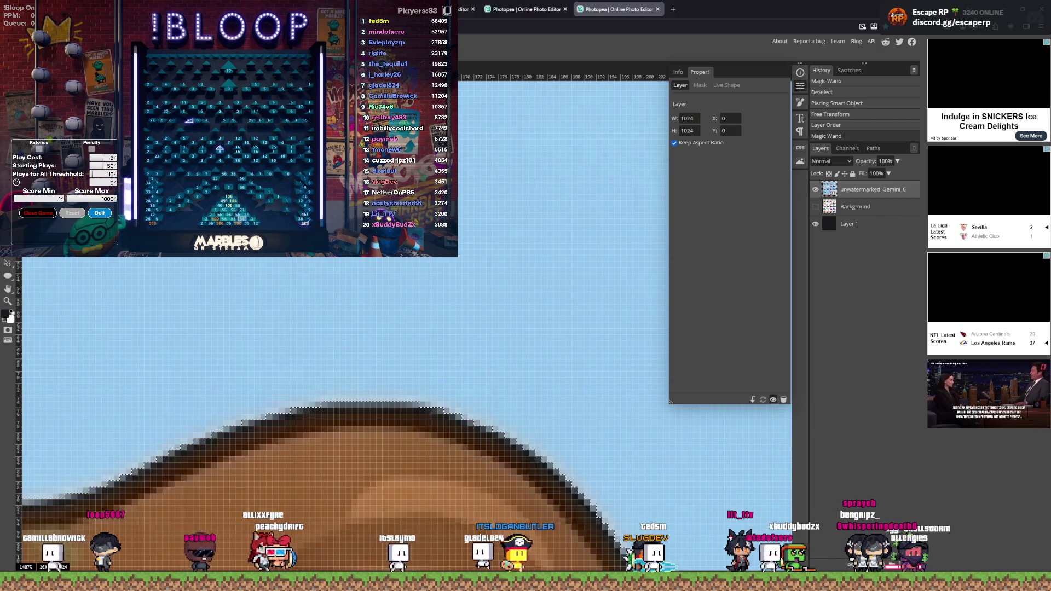
key("ctrl+d")
left_click(226, 330)
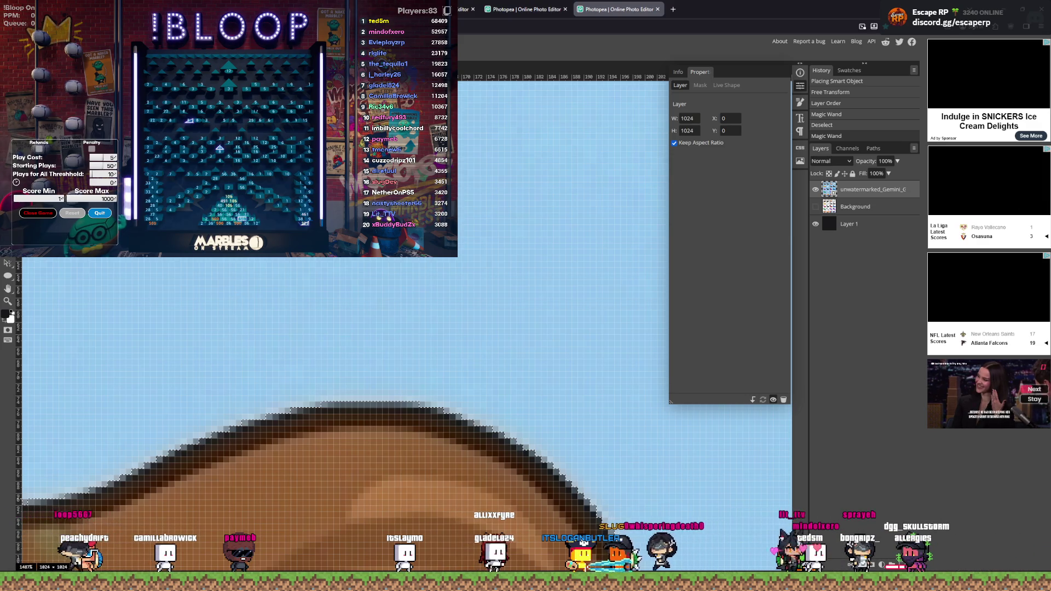
key("ctrl+d")
left_click(224, 324)
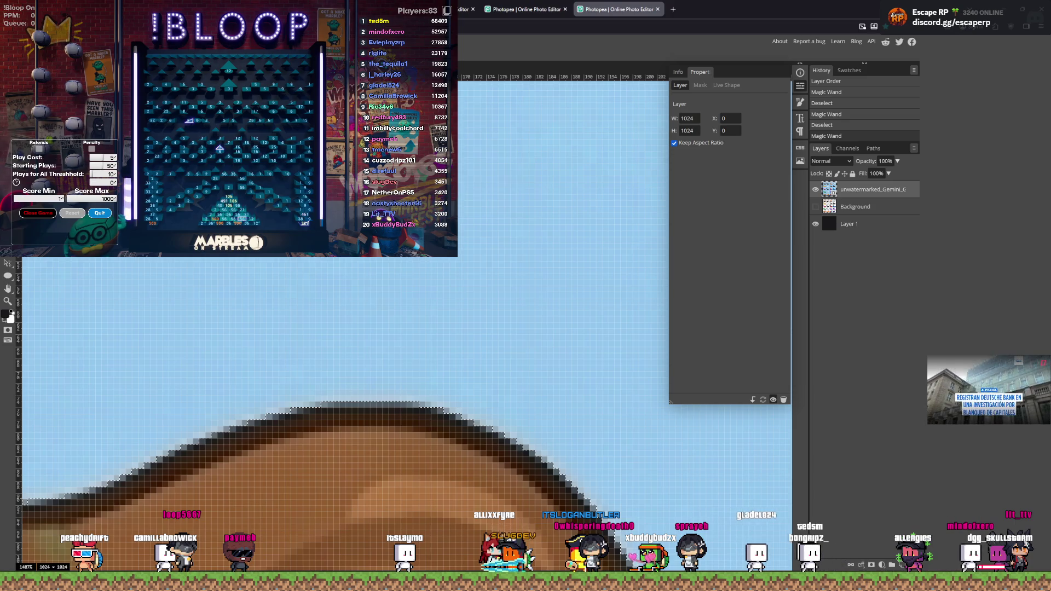
key("ctrl+d")
left_click(255, 376)
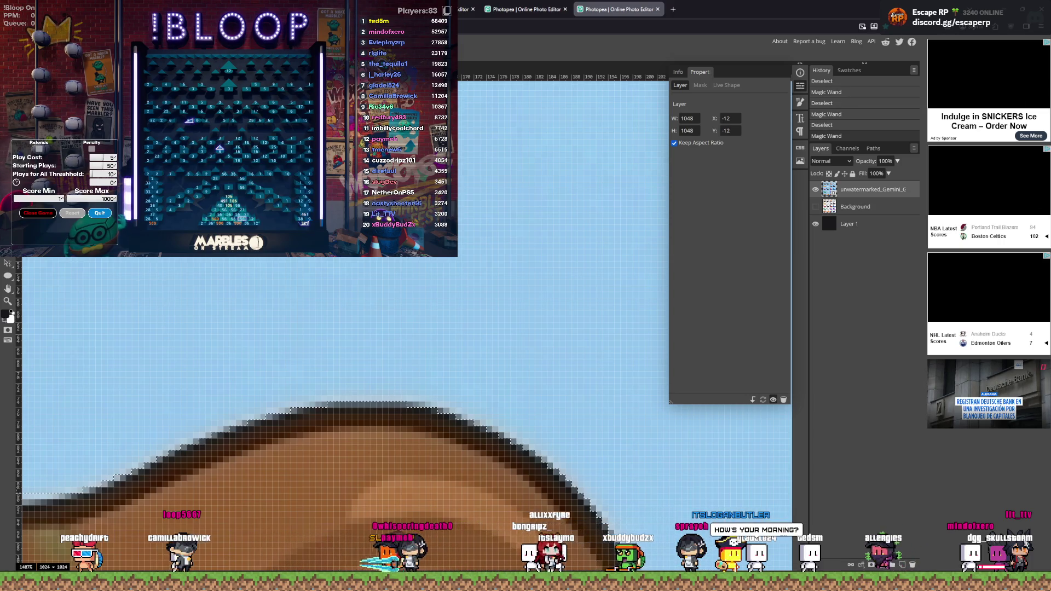
key("ctrl+d")
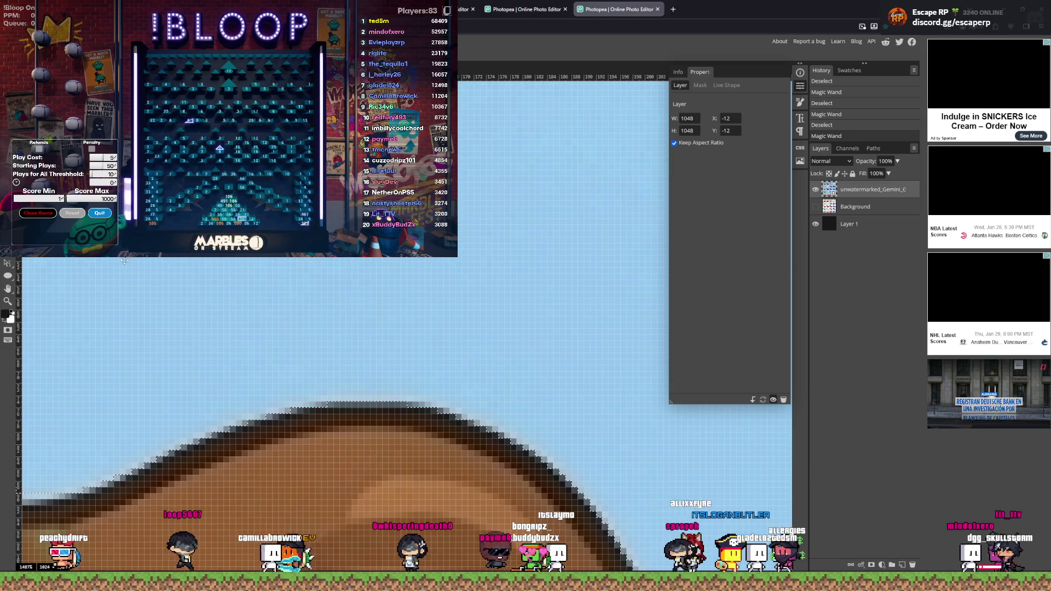
left_click(132, 282)
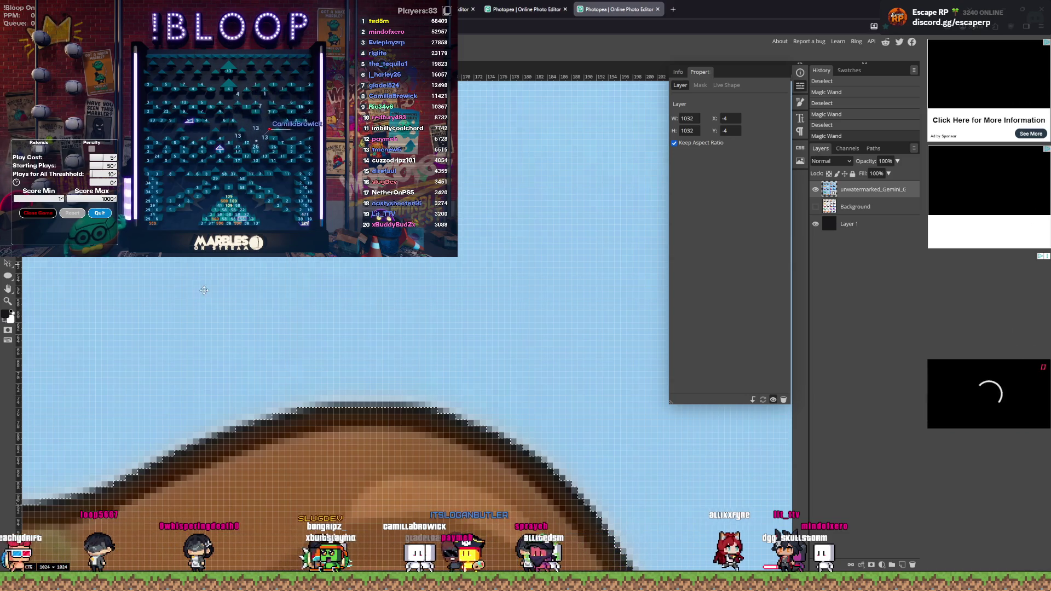
Step: Rasterize the Gemini layer and erase the selected background, then undo the erase
scroll(208, 314, "down", 4)
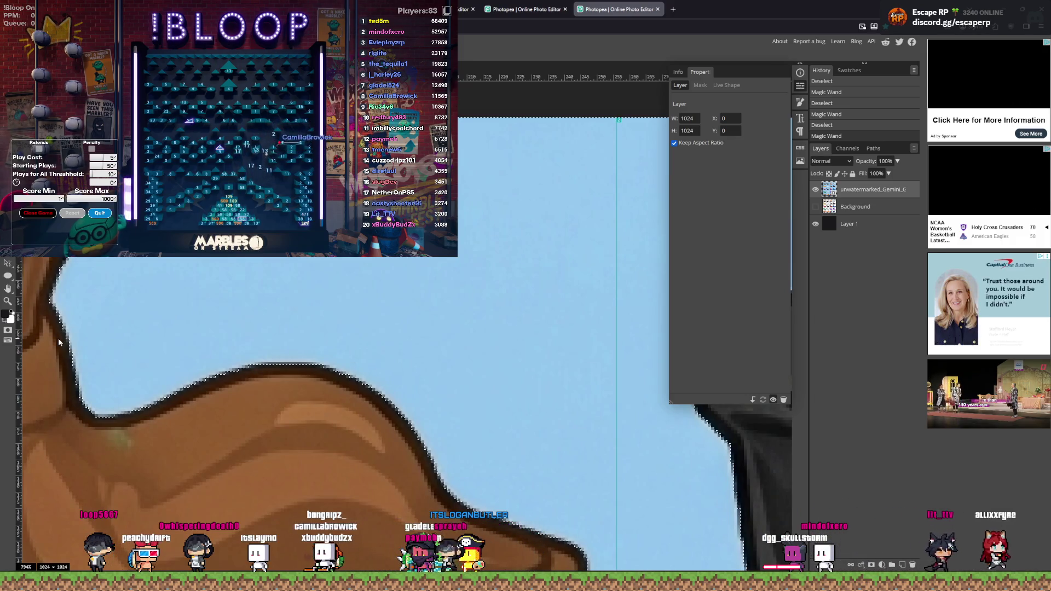
scroll(125, 343, "down", 5)
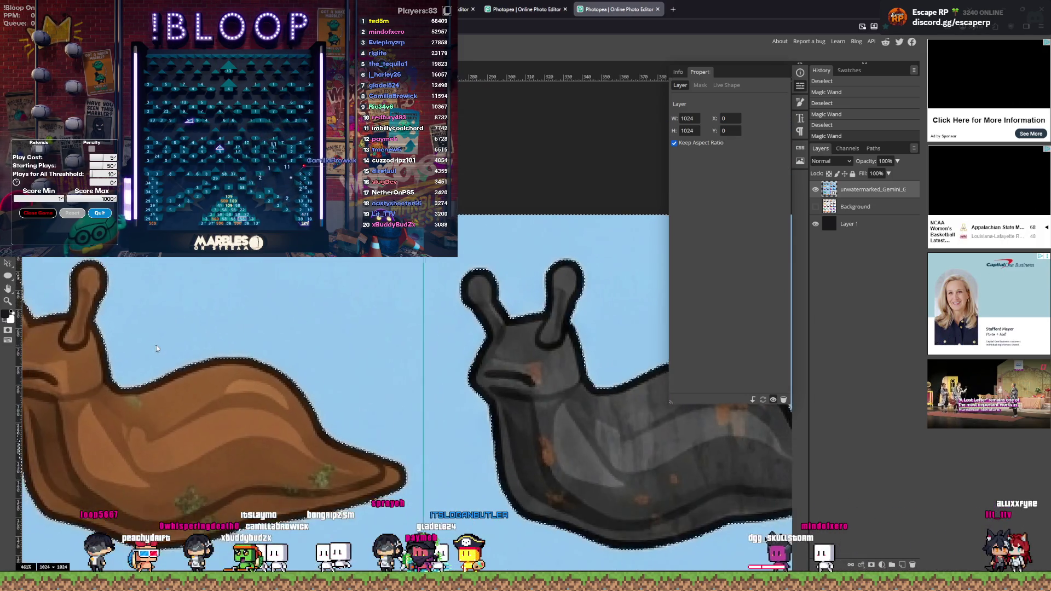
scroll(182, 350, "down", 3)
key("Delete")
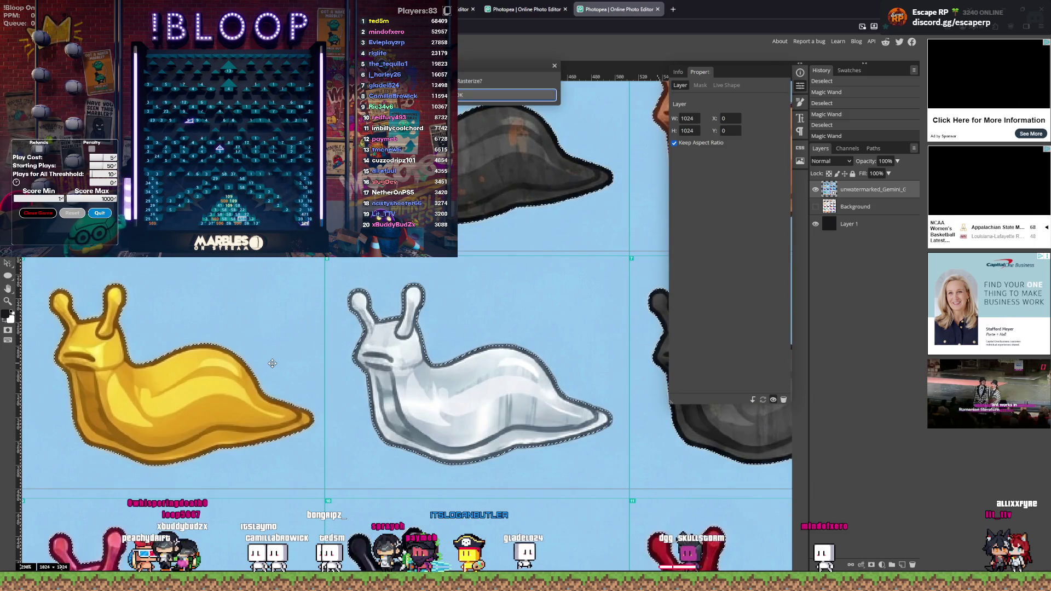
left_click(554, 66)
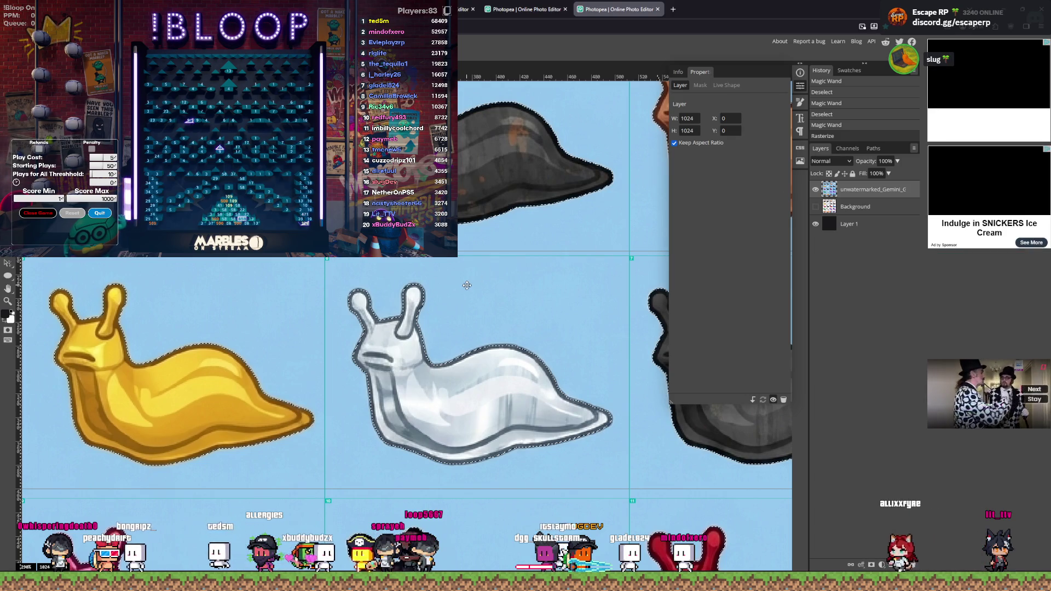
key("Delete")
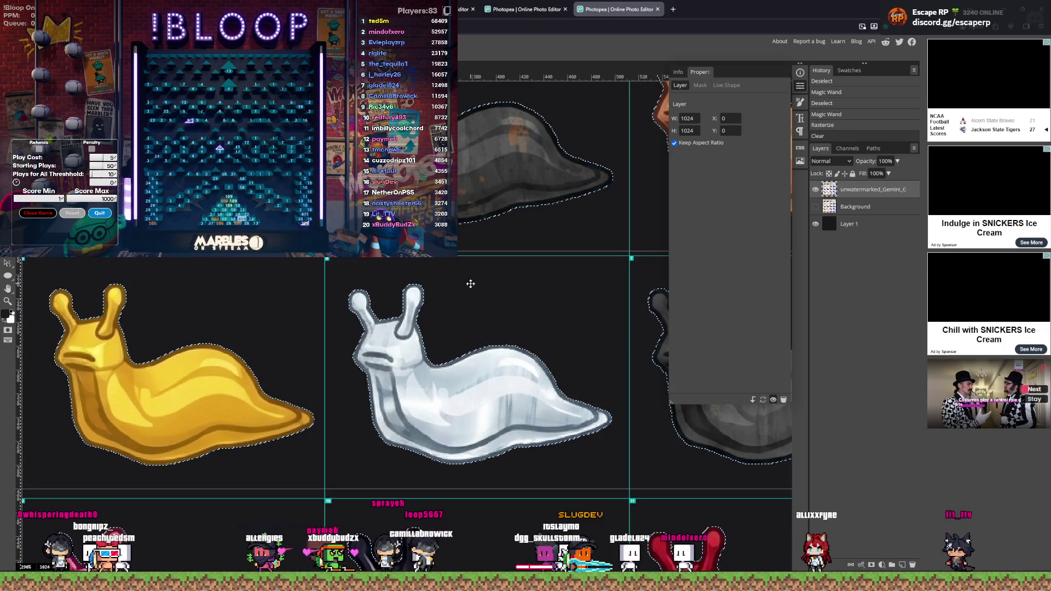
key("ctrl+d")
scroll(470, 284, "down", 2)
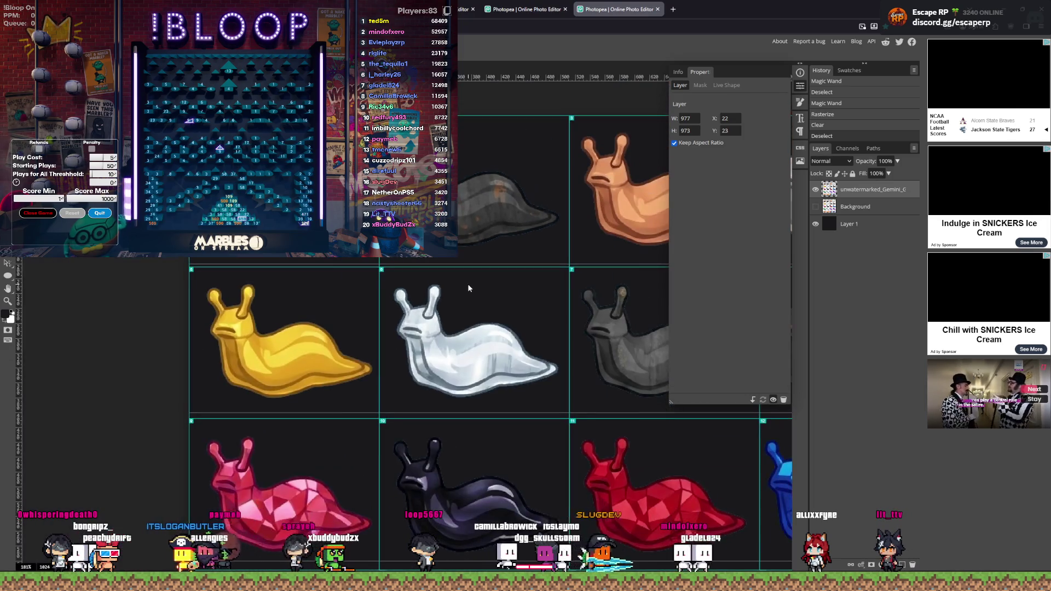
scroll(468, 284, "right", 3)
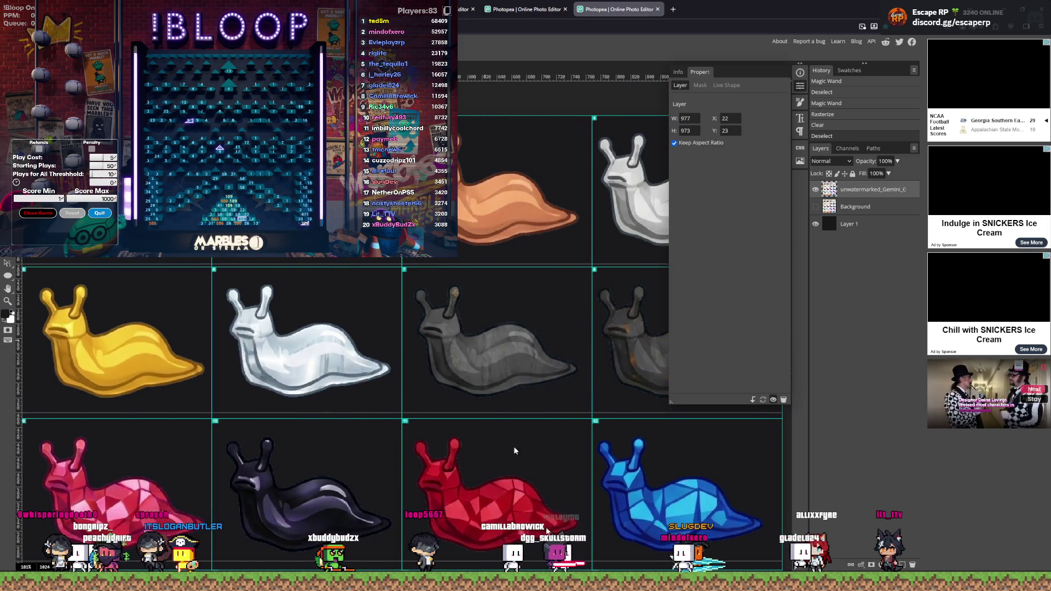
scroll(494, 511, "up", 2)
scroll(441, 470, "up", 3)
key("ctrl+z")
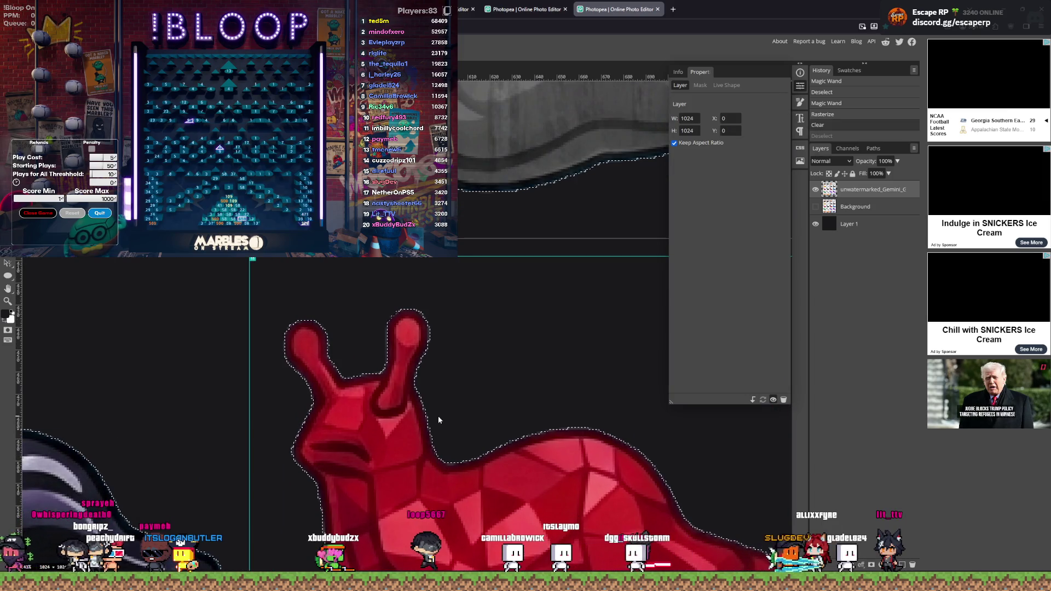
key("ctrl+z")
Step: Reselect the light-blue background around the red slug, delete it, and hide the black Layer 1
scroll(432, 369, "up", 3)
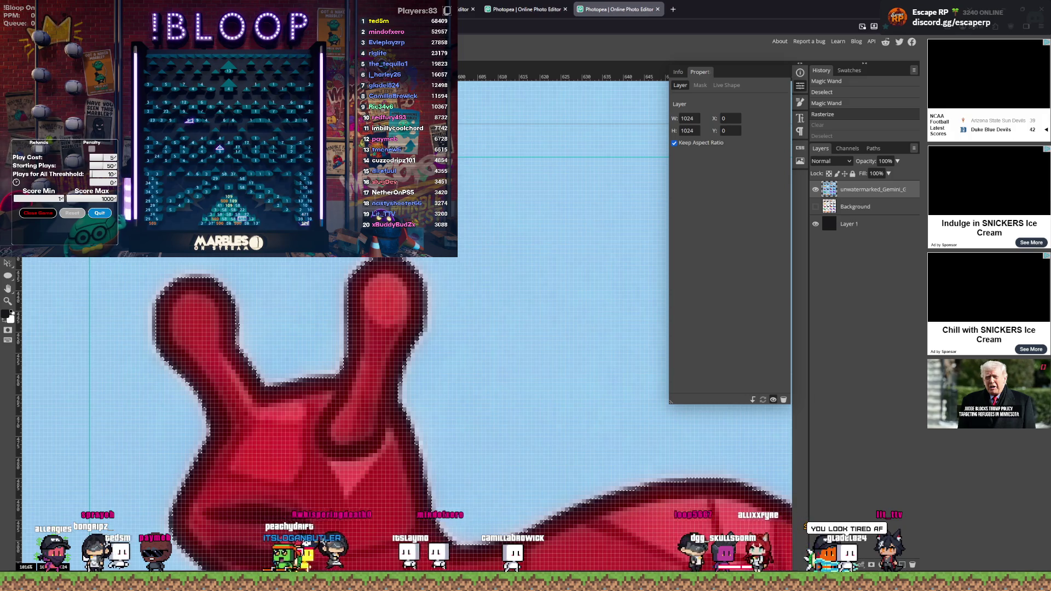
left_click(461, 265)
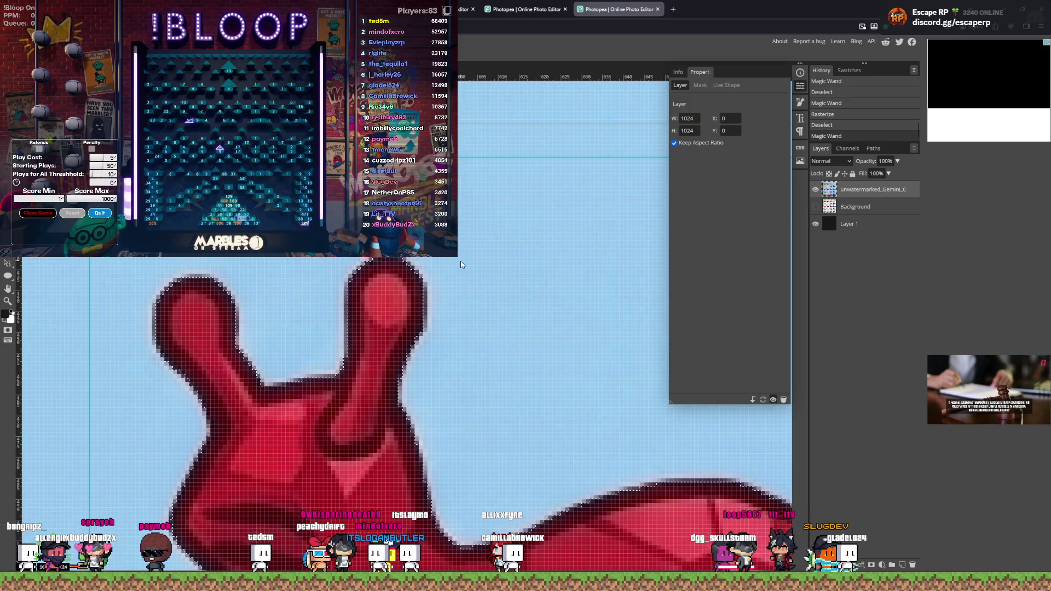
key("Delete")
scroll(431, 262, "down", 10)
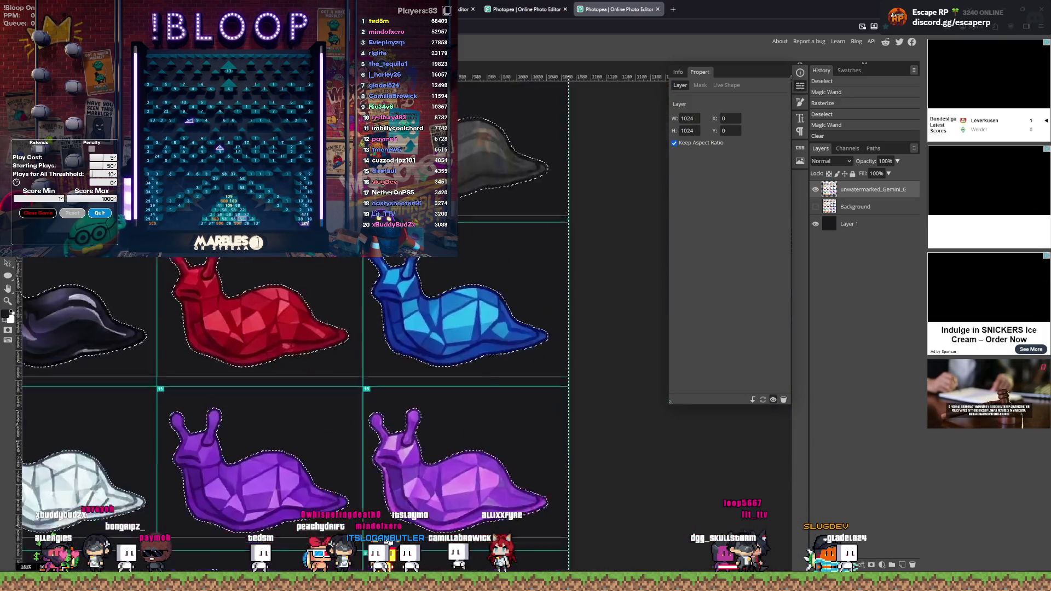
scroll(350, 323, "left", 3)
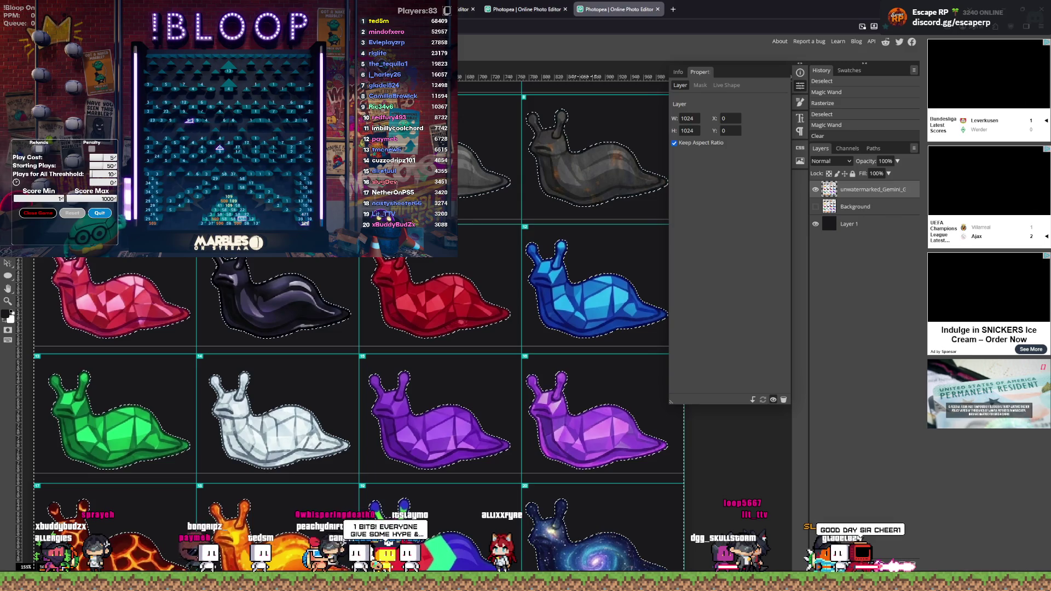
key("ctrl+d")
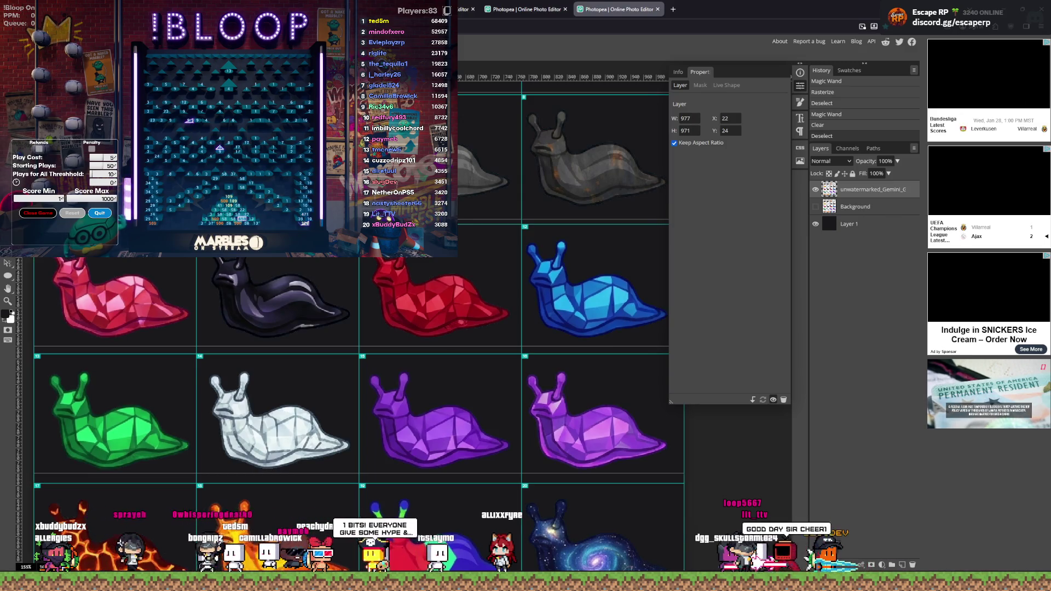
scroll(162, 239, "down", 2)
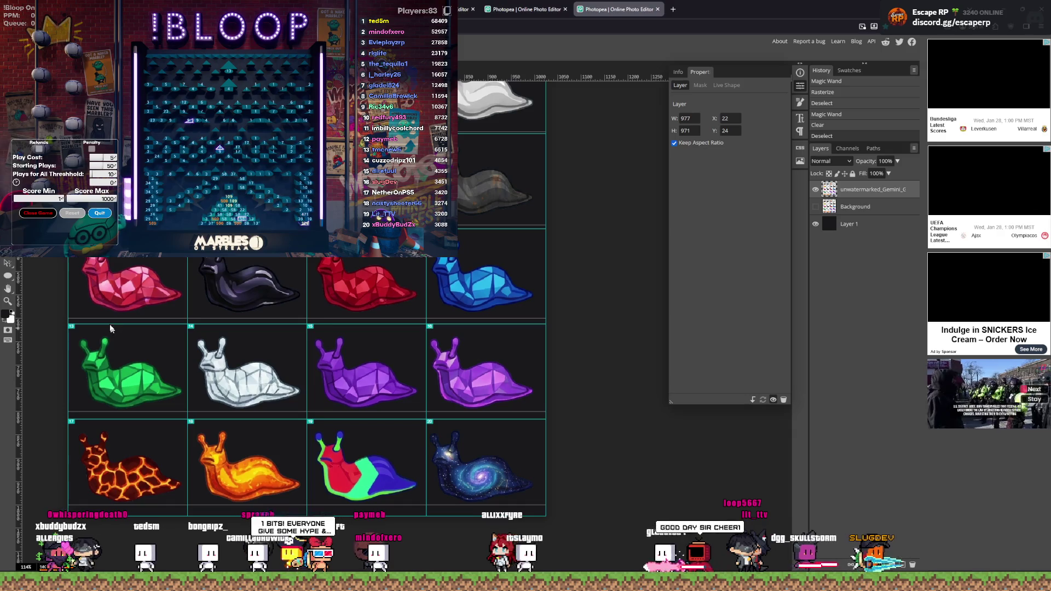
scroll(76, 304, "up", 3)
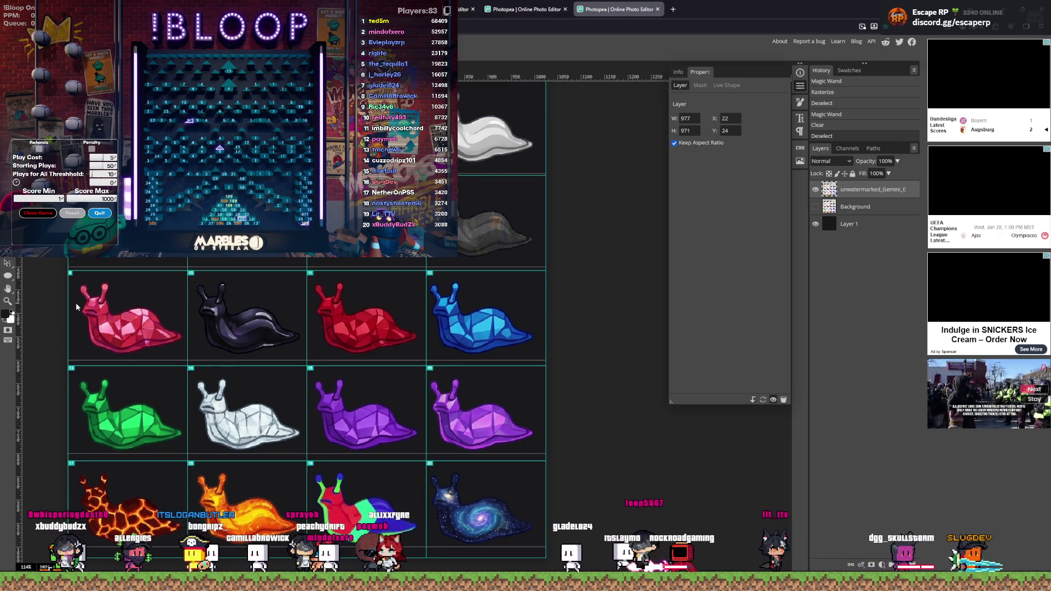
left_click(816, 224)
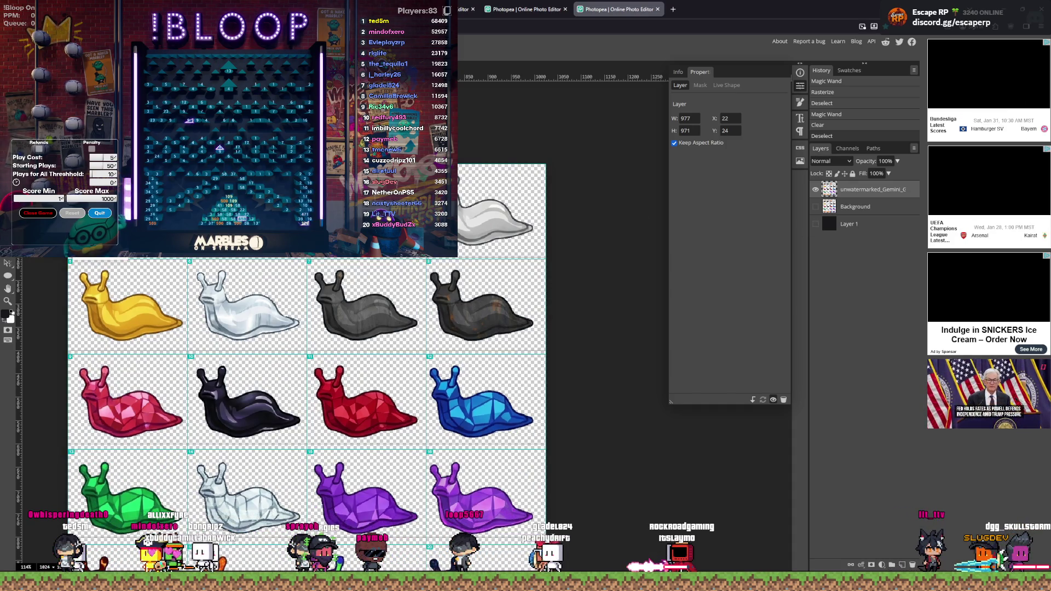
Step: Export the transparent slug badges with the current Export As settings
key("ctrl+alt+shift+s")
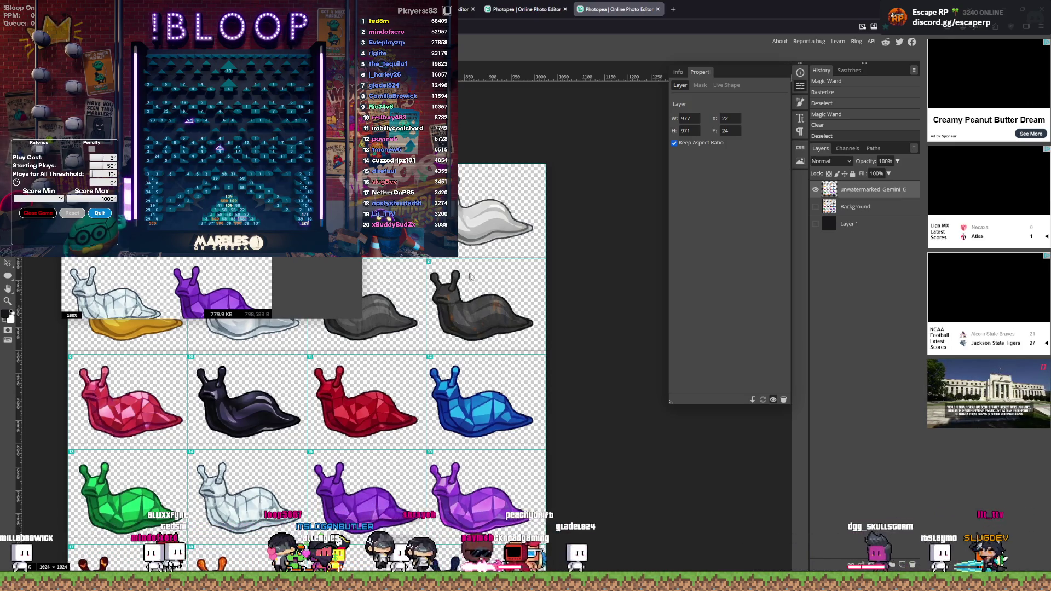
key("Return")
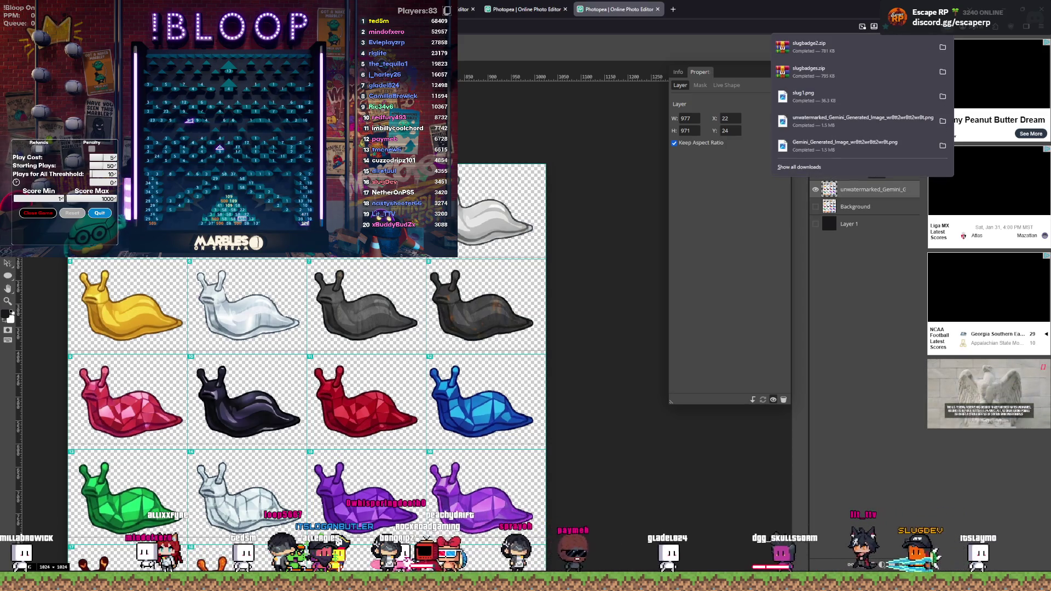
Step: Bring up the File Explorer window from the taskbar
mouse_move(636, 541)
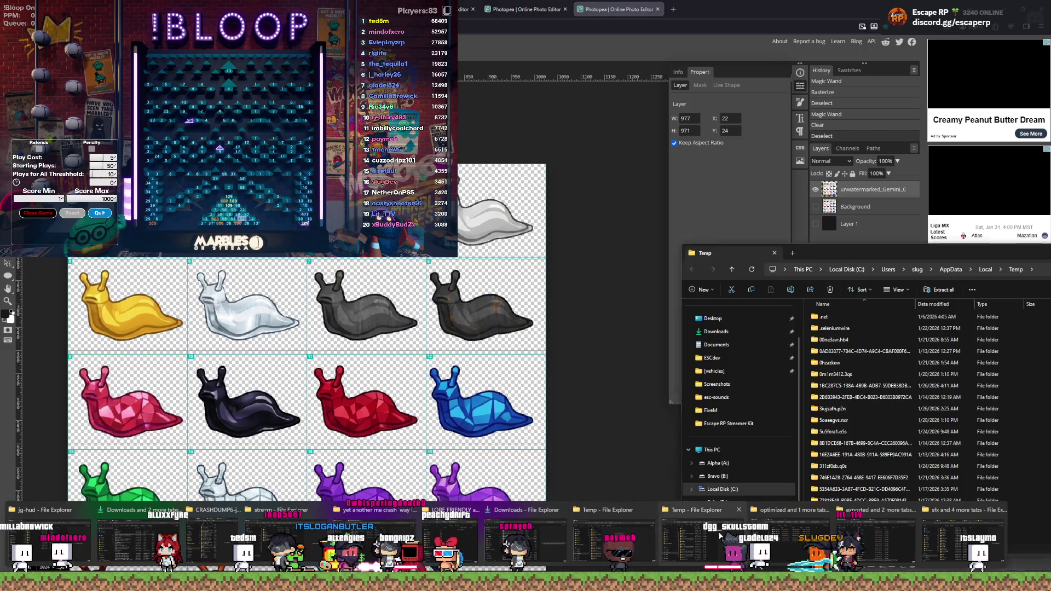
mouse_move(535, 546)
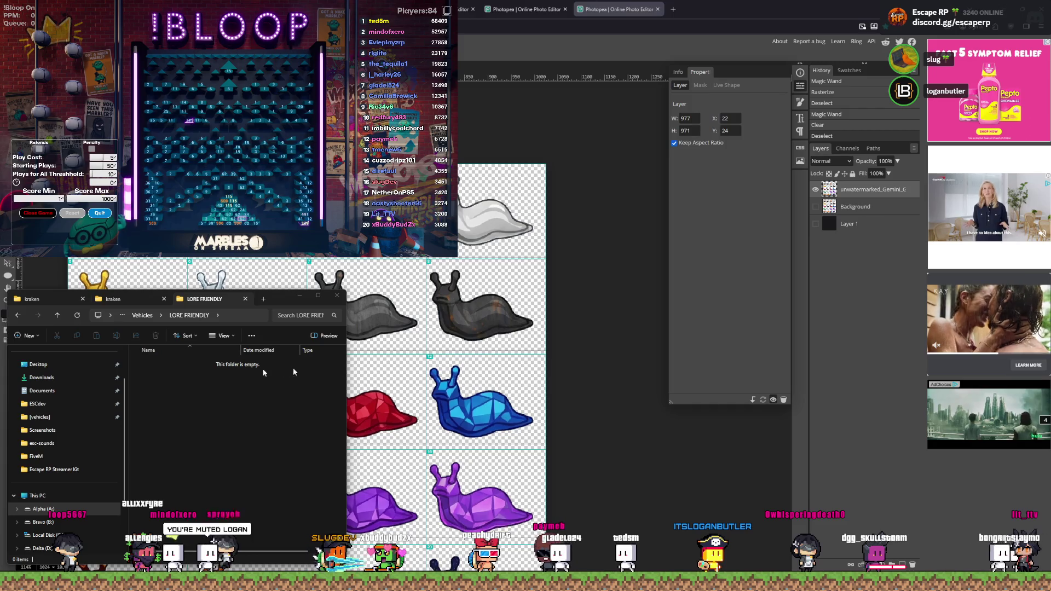
Step: Paste the images folder into LORE FRIENDLY, open it and select a badge file
key("ctrl+v")
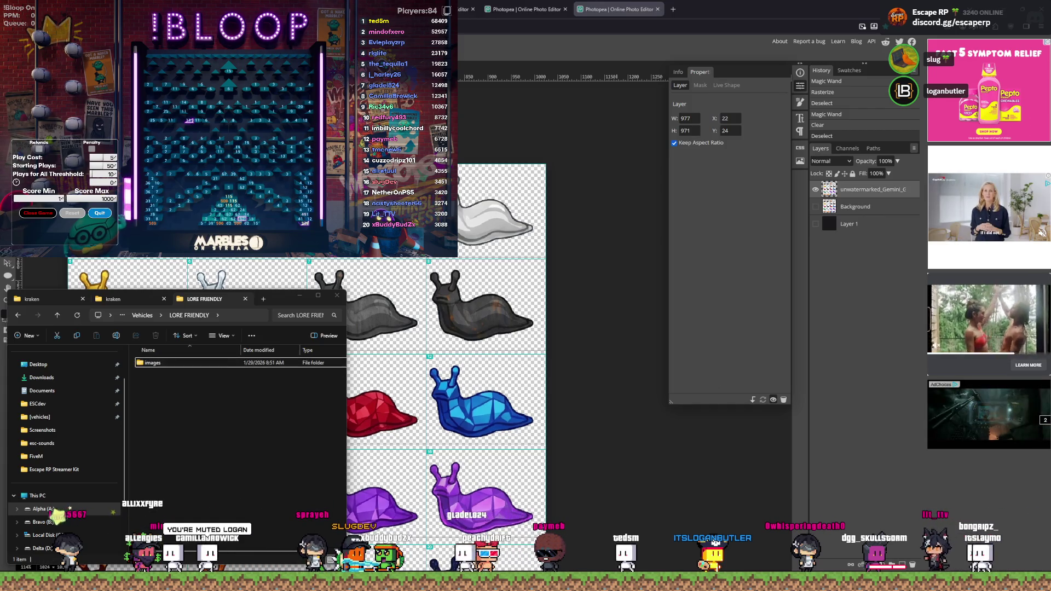
double_click(178, 367)
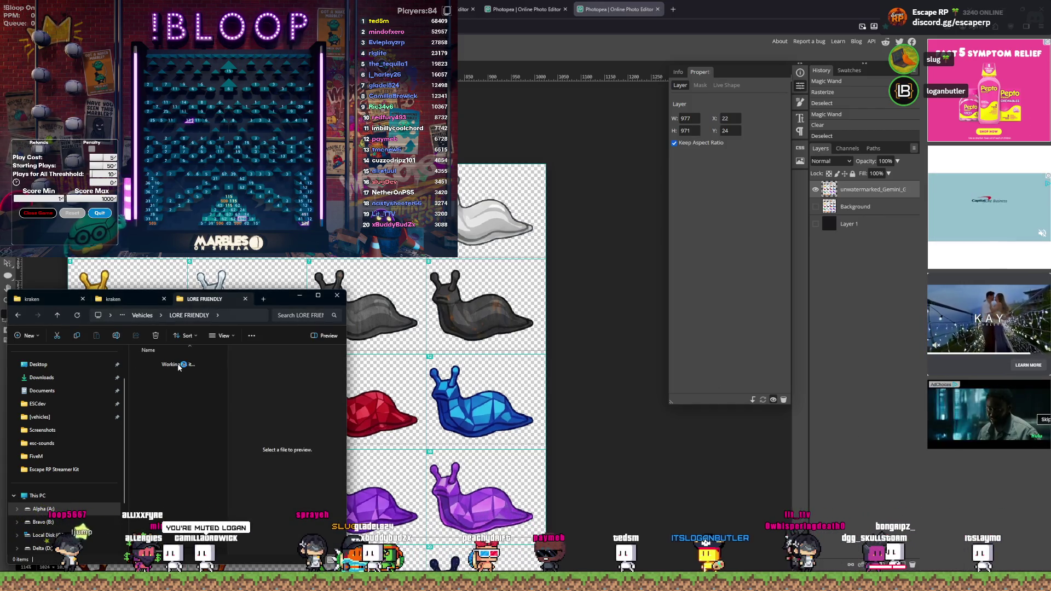
left_click(179, 373)
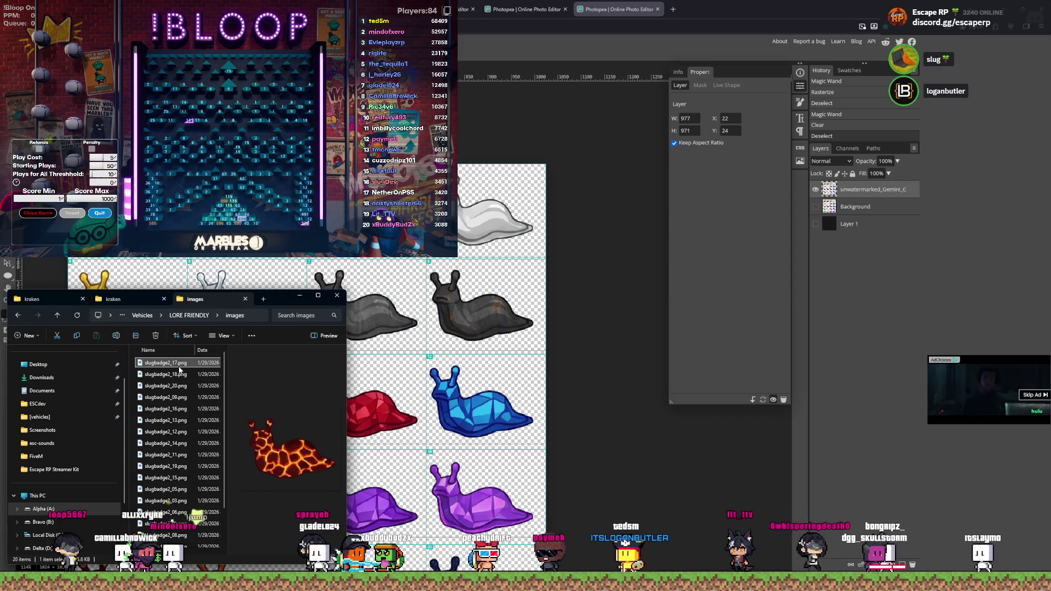
Step: Step through the slugbadge2 previews: grey, orange, white, dark, silver and green slugs
key("Down")
key("Down")
key("Down")
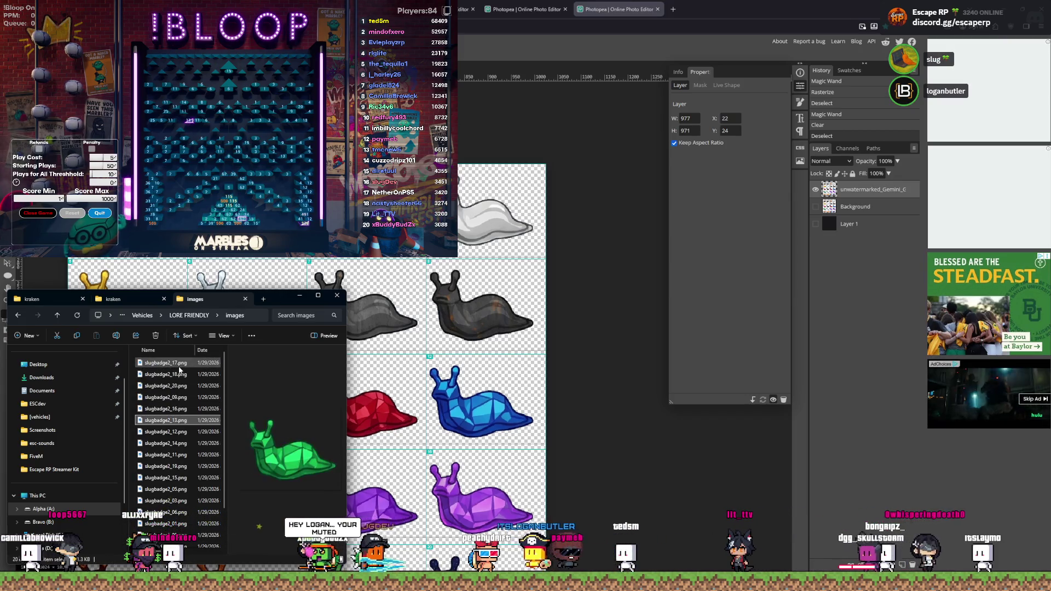
key("Down")
key("Down")
key("Down")
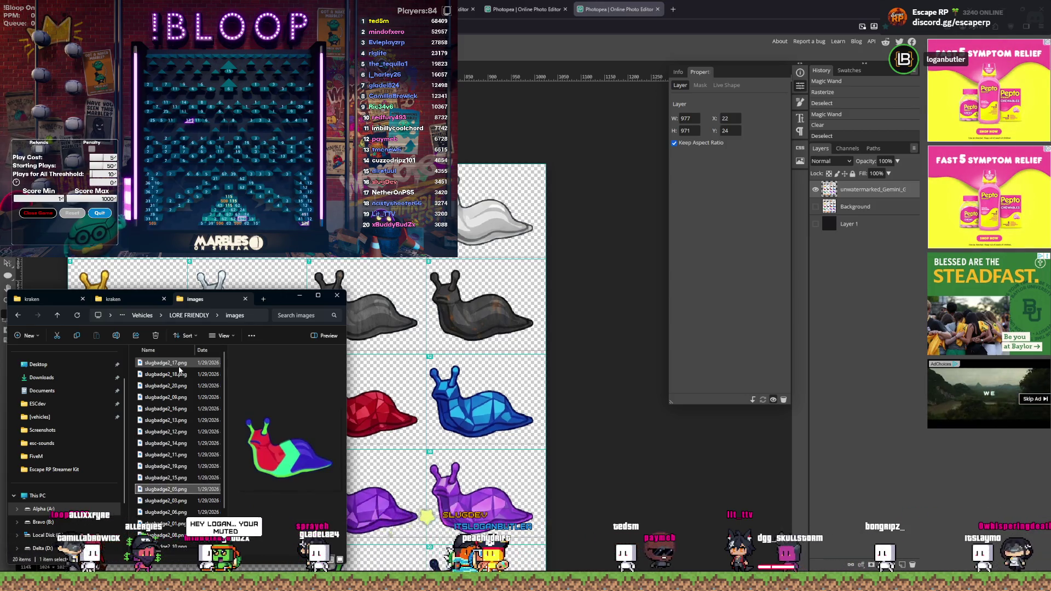
key("Down")
key("Down")
key("Down")
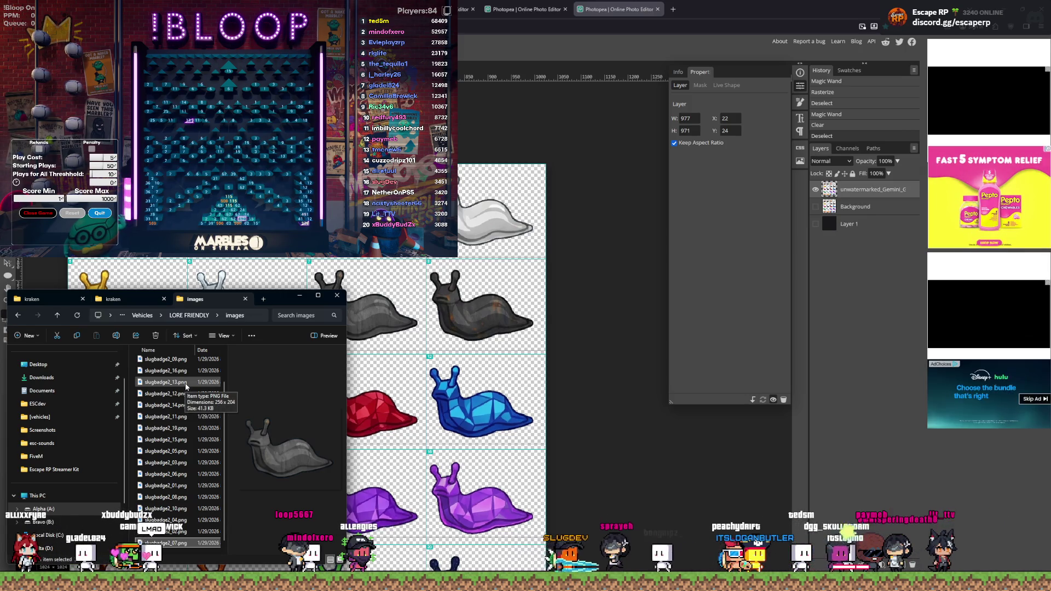
scroll(173, 372, "up", 1)
key("Down")
key("Down")
key("Down")
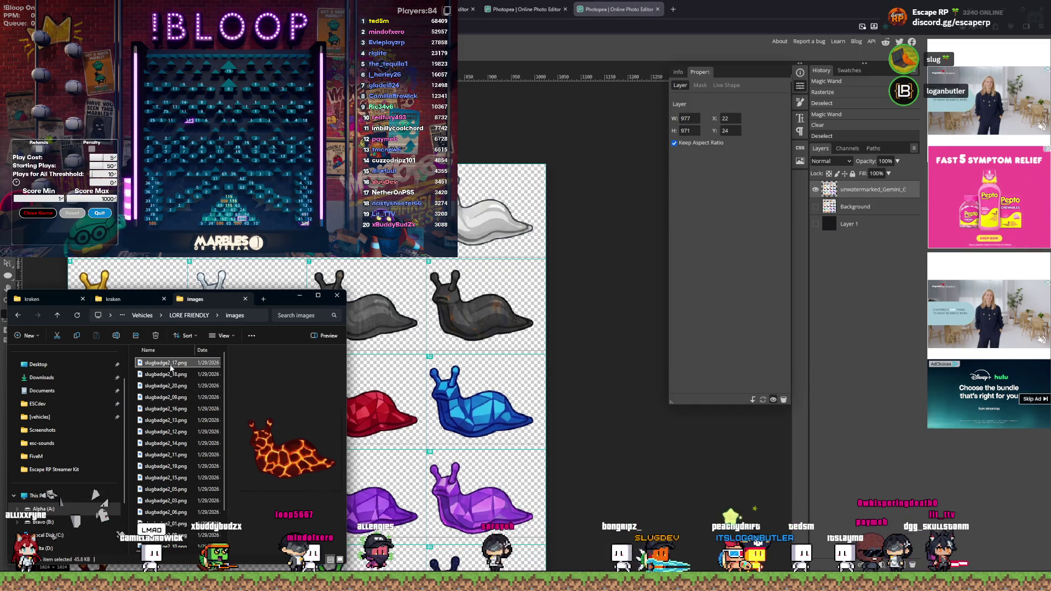
key("Down")
key("Down")
key("Down")
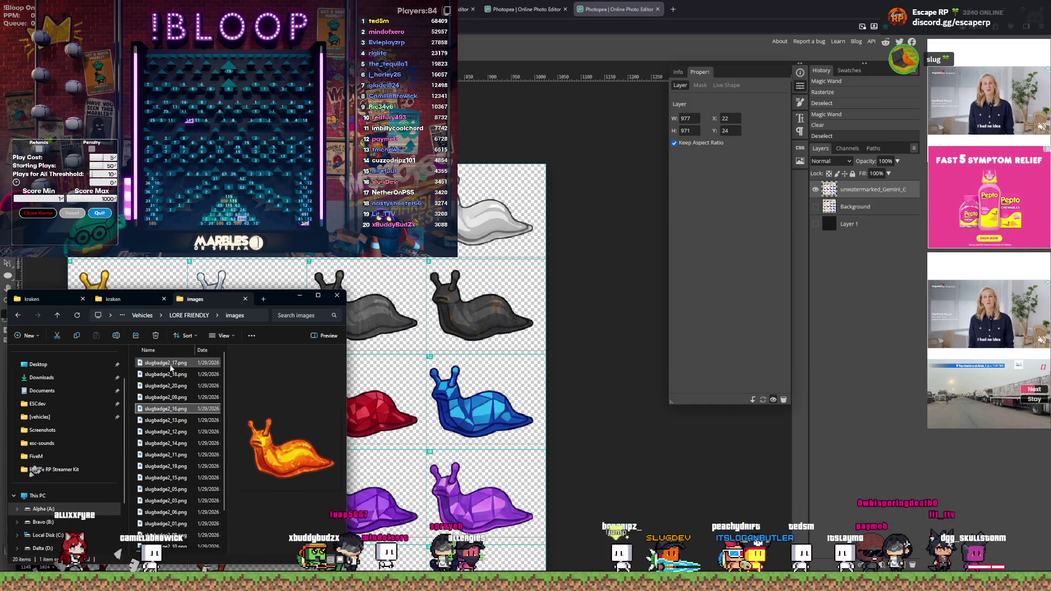
key("Down")
key("Down")
key("Down")
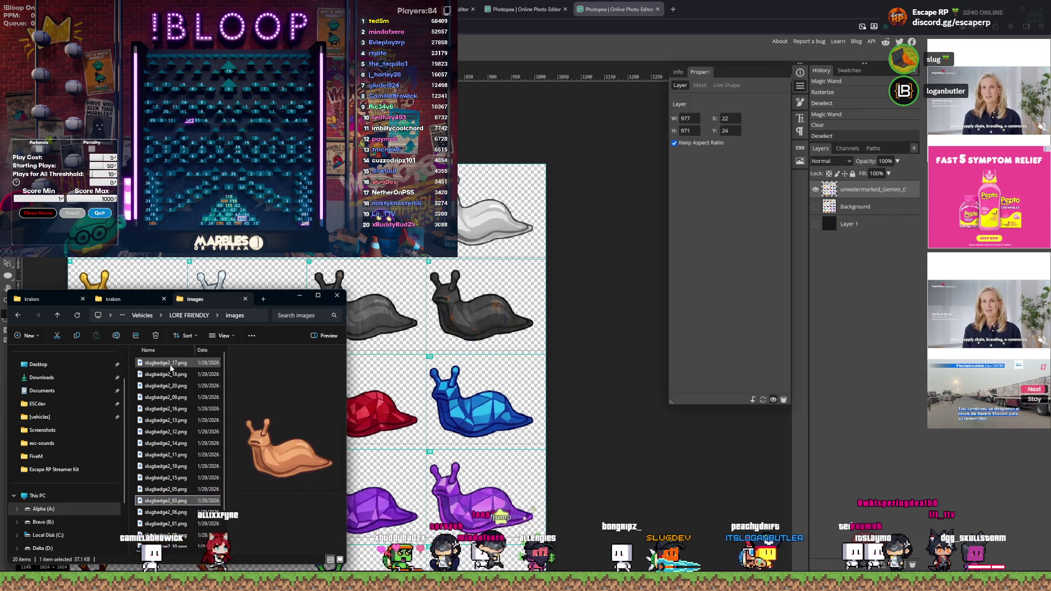
key("Down")
key("Down")
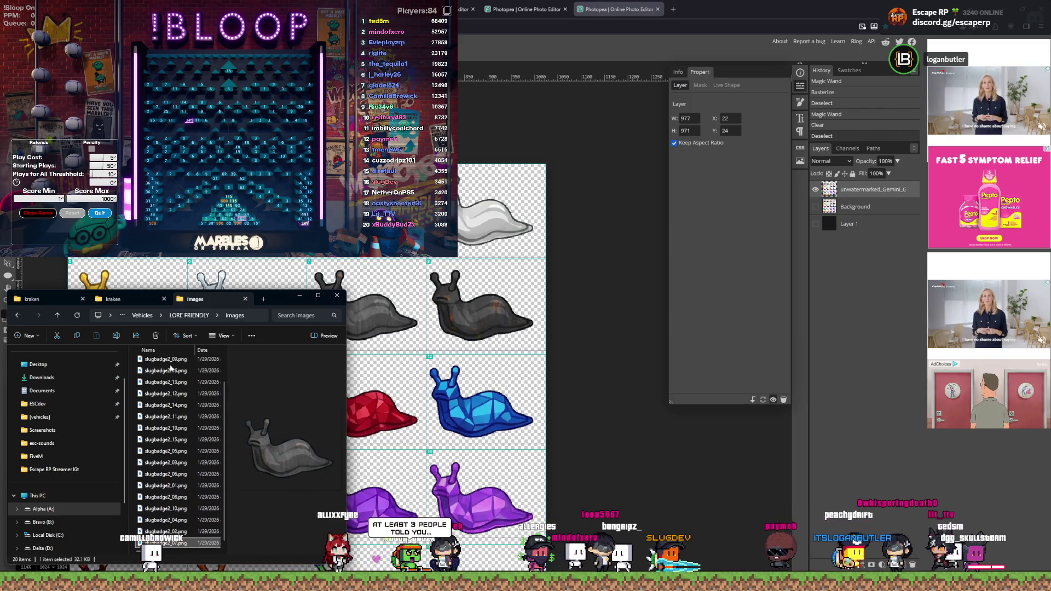
key("Down")
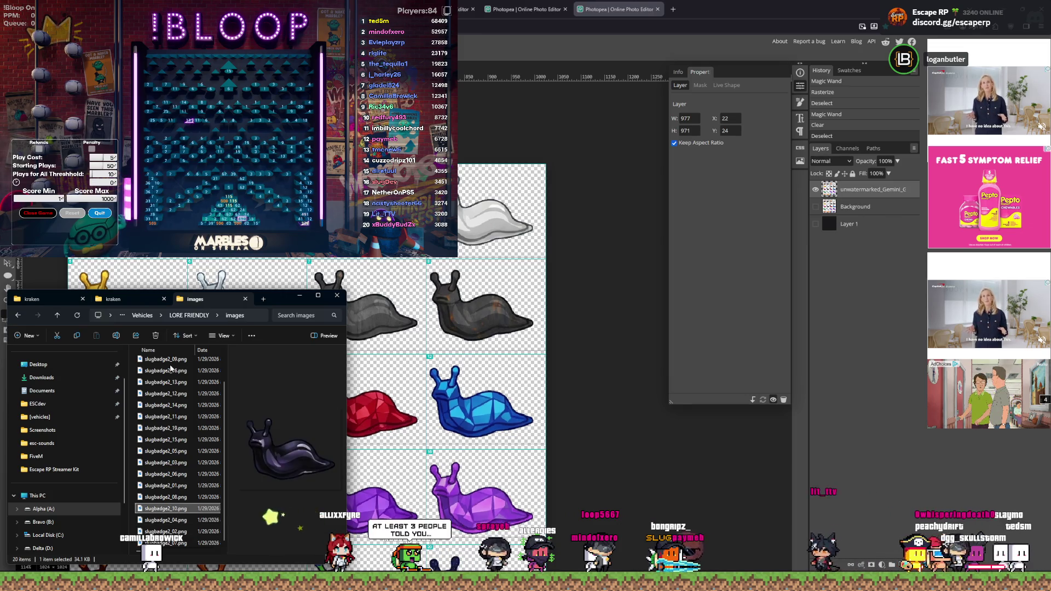
key("Up")
key("Up")
key("Up")
key("Up")
key("Up")
key("Up")
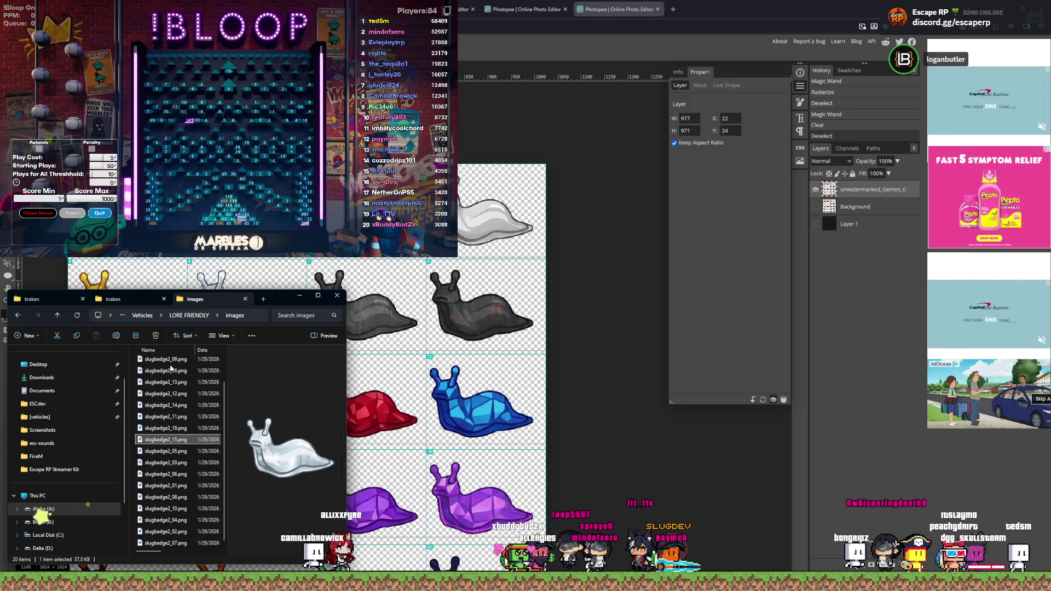
key("Up")
key("Up")
key("Up")
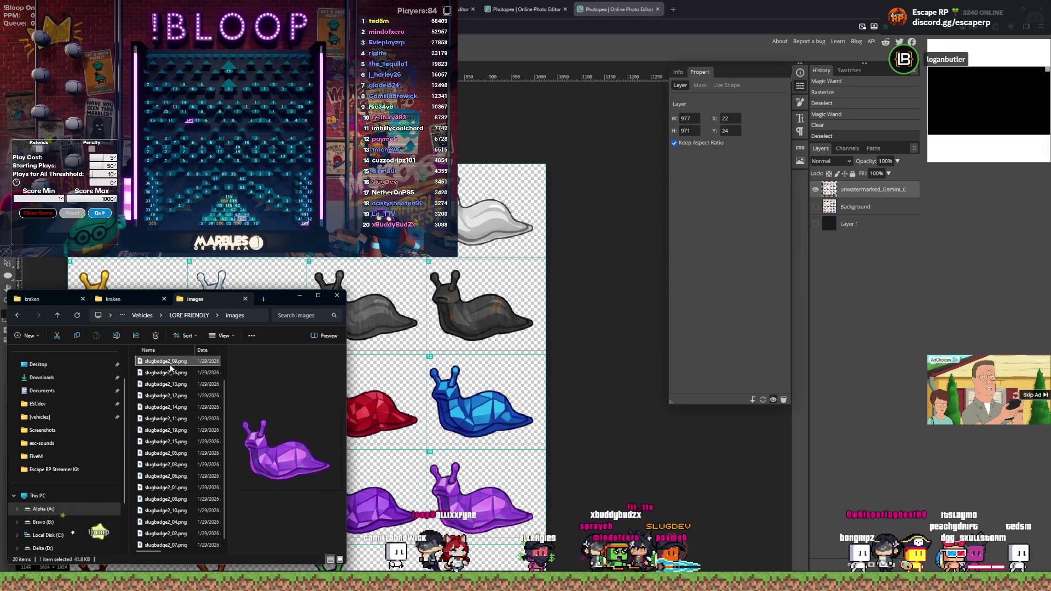
key("Down")
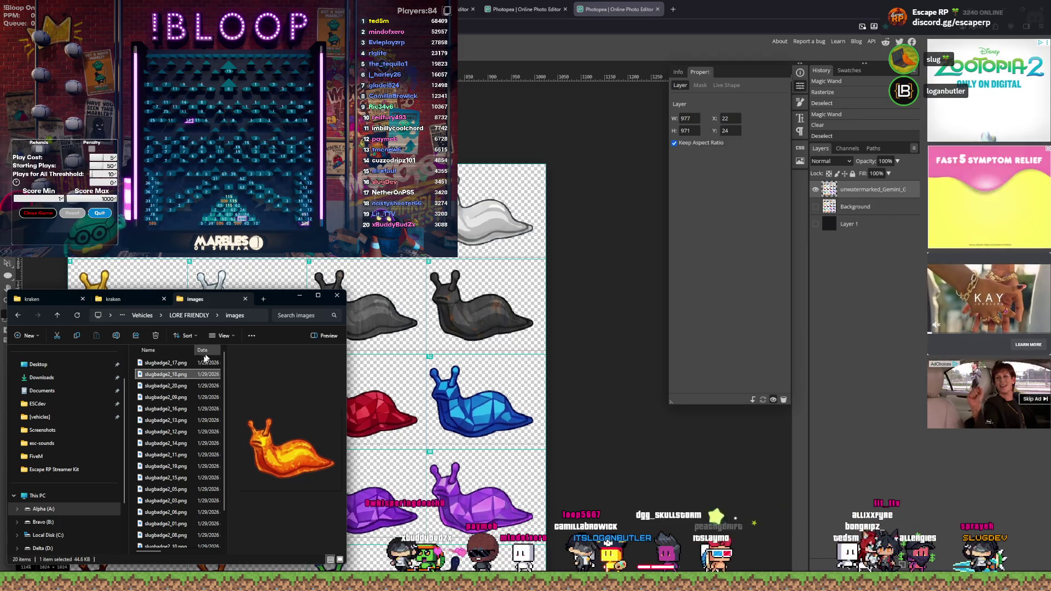
Step: Preview badges from slugbadge2_17 down: lava, galaxy, red crystal, green and red slugs
left_click(184, 365)
key("Down")
key("Down")
key("Down")
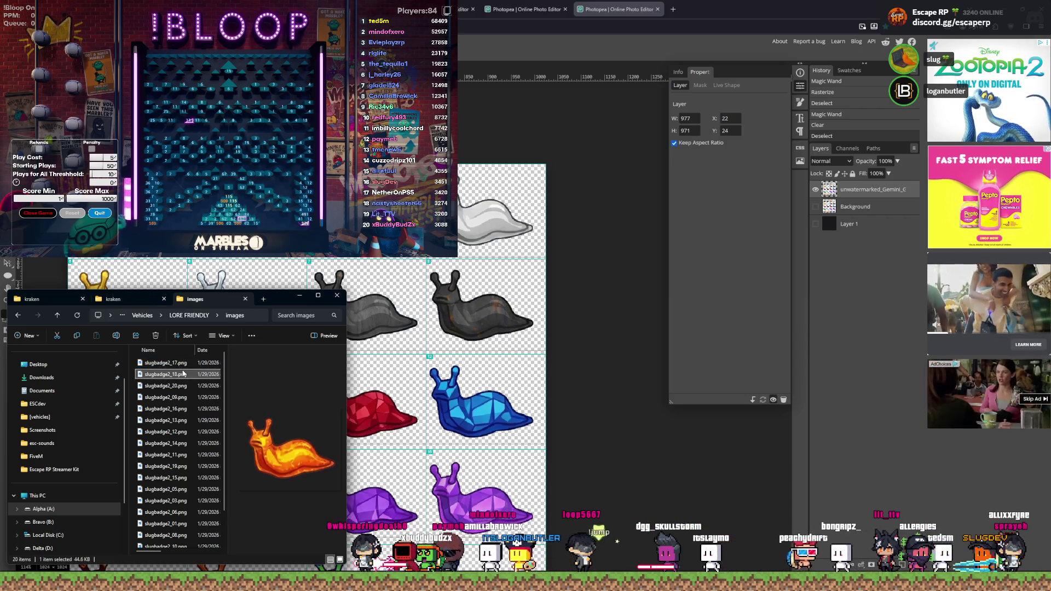
key("Down")
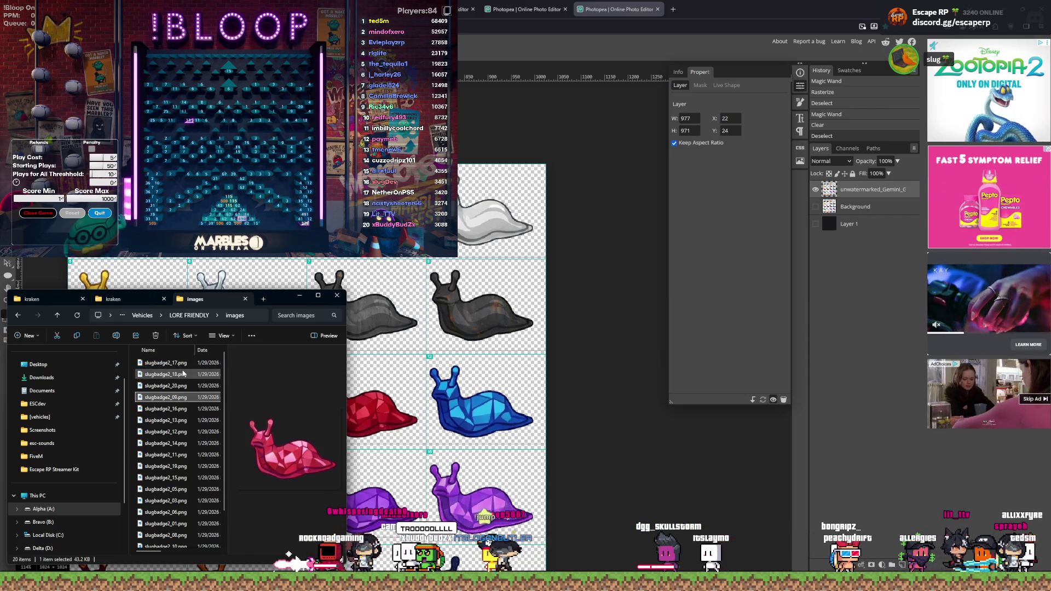
key("Down")
key("Down")
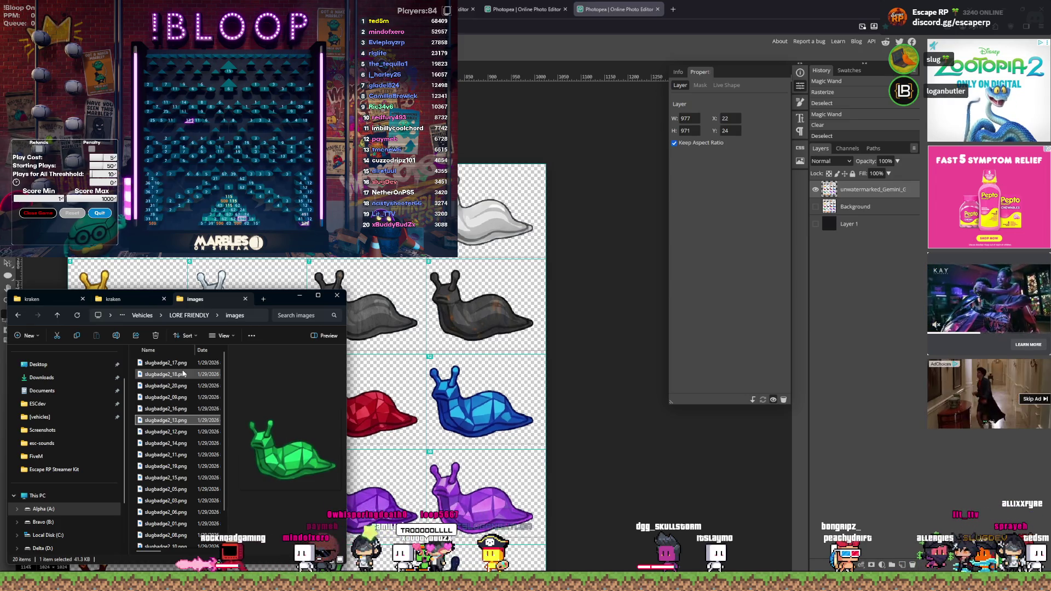
key("Down")
key("Down")
key("Down")
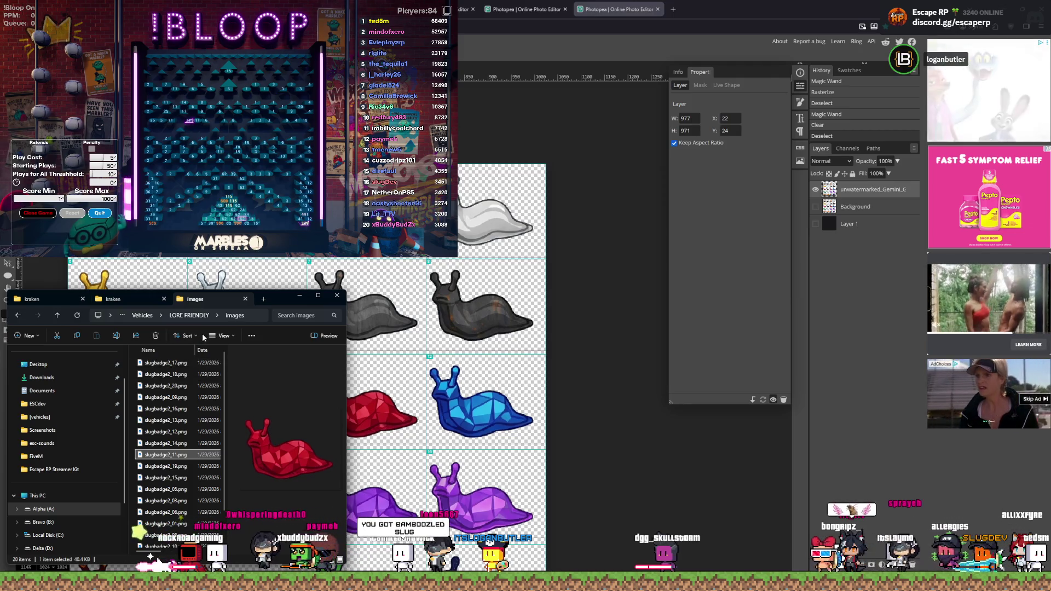
Step: Move the folder window over the Photopea canvas and widen the file list to show times
left_click_drag(282, 298, 396, 285)
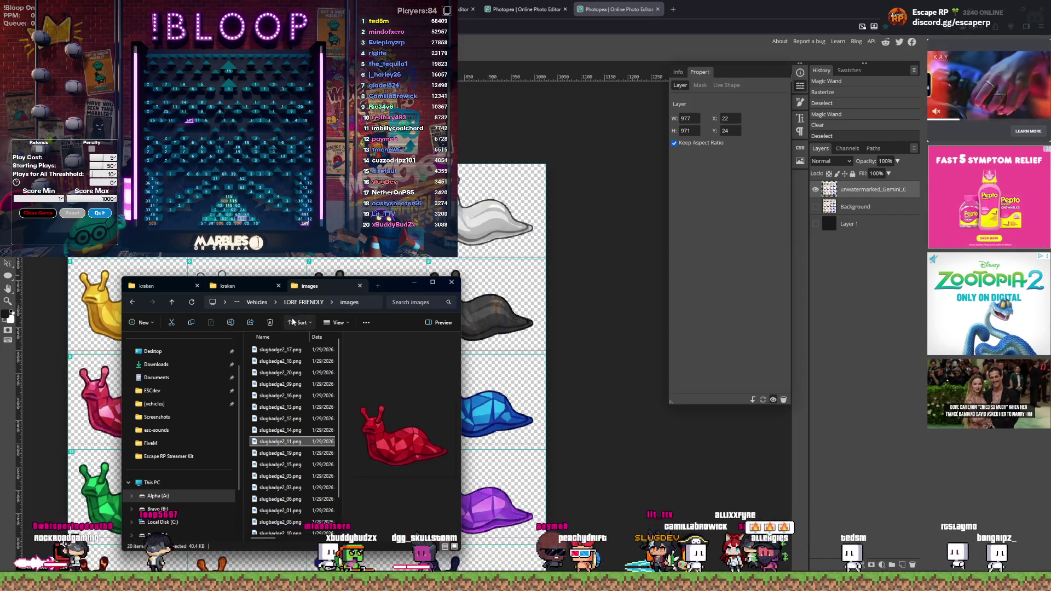
left_click_drag(342, 365, 347, 367)
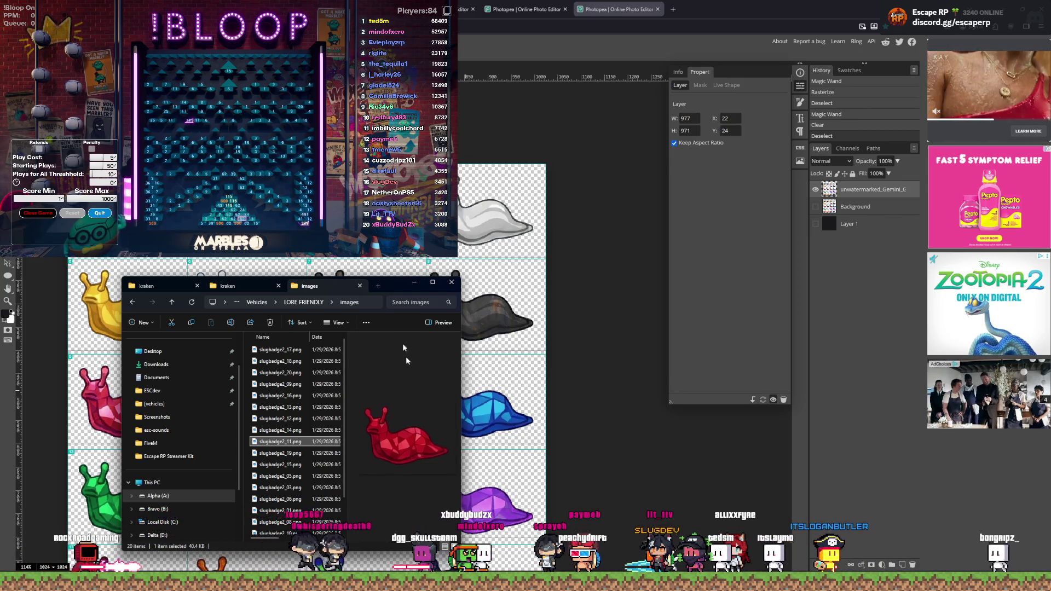
scroll(291, 355, "down", 1)
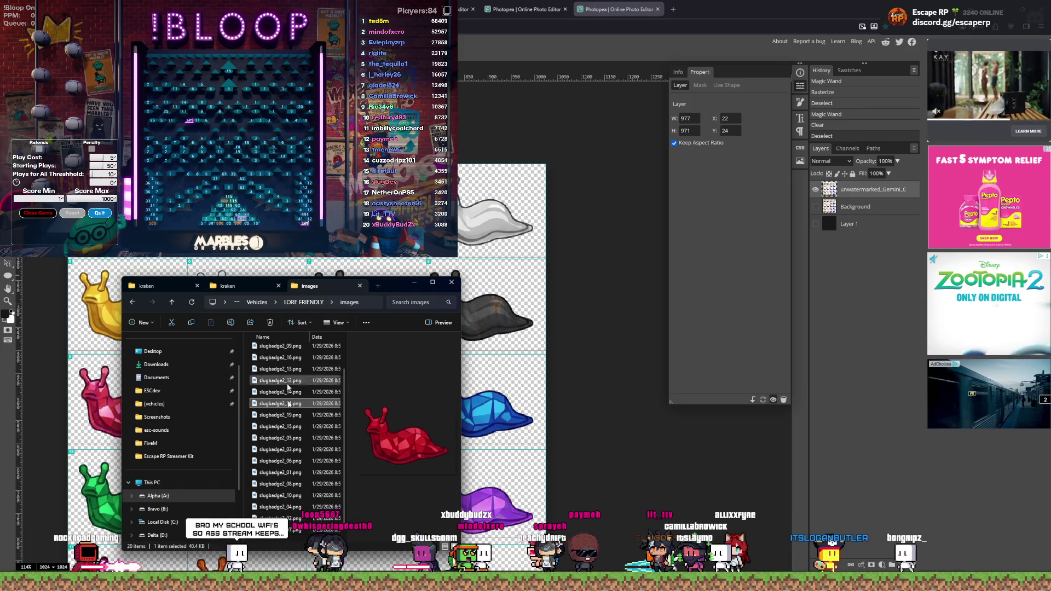
left_click(277, 519)
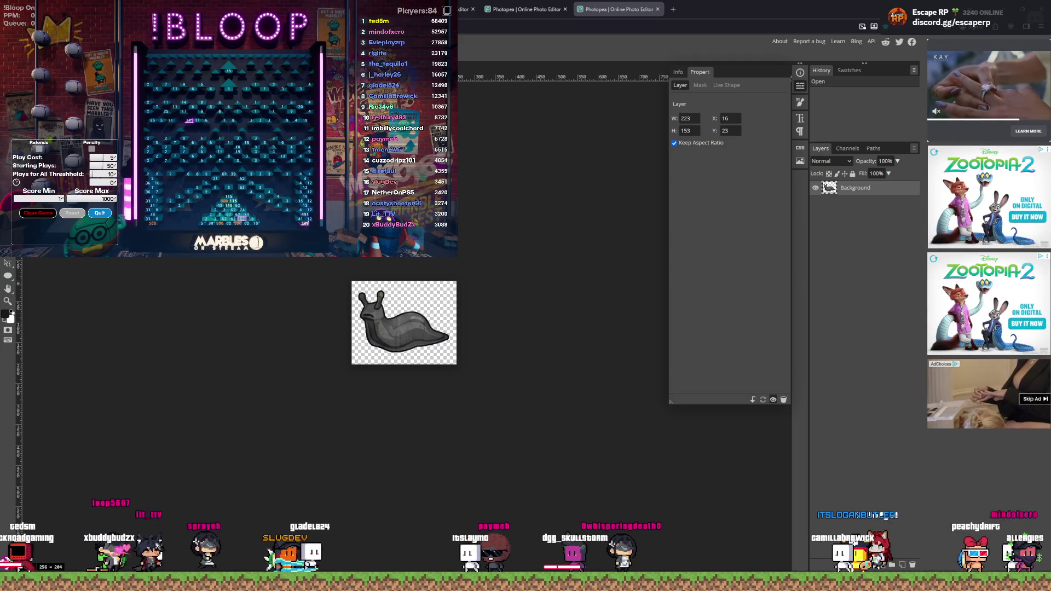
Step: Bring the images folder back in front and select all the badge PNGs
key("alt+Tab")
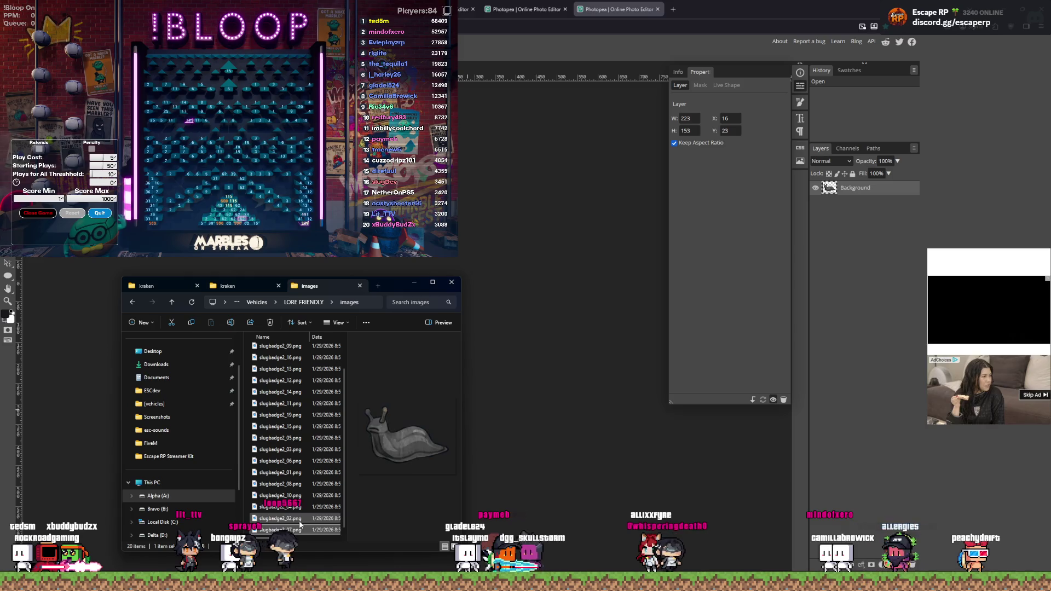
scroll(299, 383, "up", 1)
left_click(300, 350)
key("ctrl+a")
Step: Drop the selected badges into Photopea as layers and delete the empty Background layer
left_click_drag(299, 353, 870, 284)
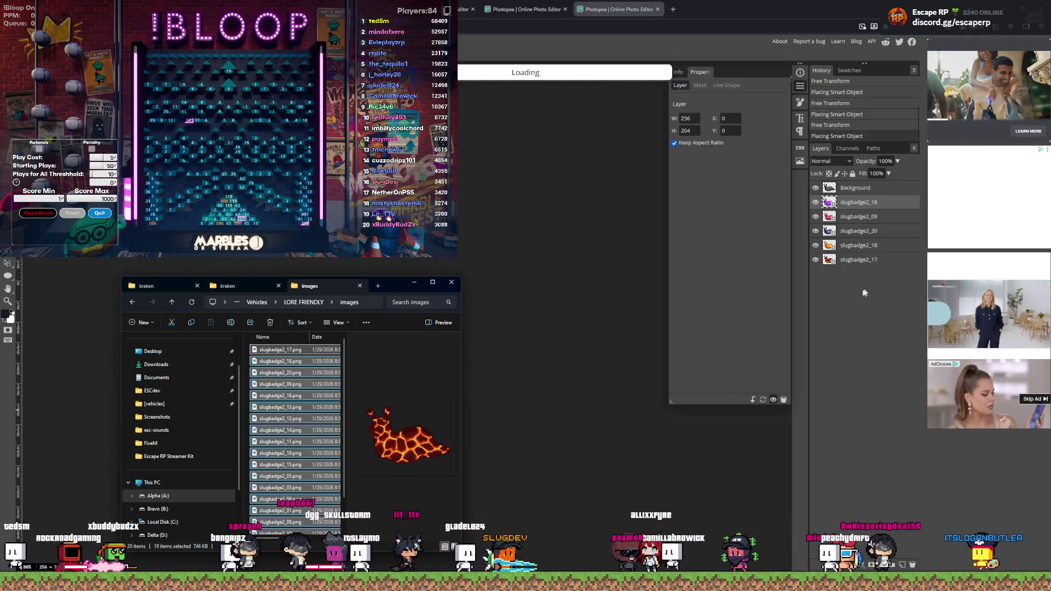
left_click(850, 192)
key("Delete")
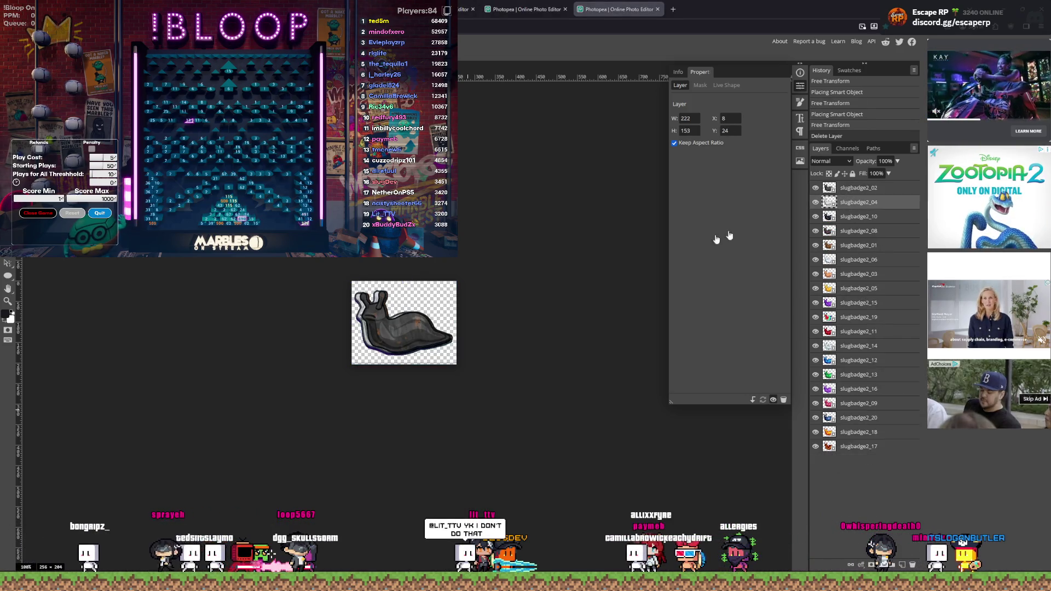
Step: Add slugbadge2_07 as a layer, confirm its placement, and start exporting the image
key("alt+Tab")
mouse_move(283, 528)
left_mouse_down()
mouse_move(295, 514)
mouse_move(826, 455)
mouse_move(868, 478)
left_mouse_up()
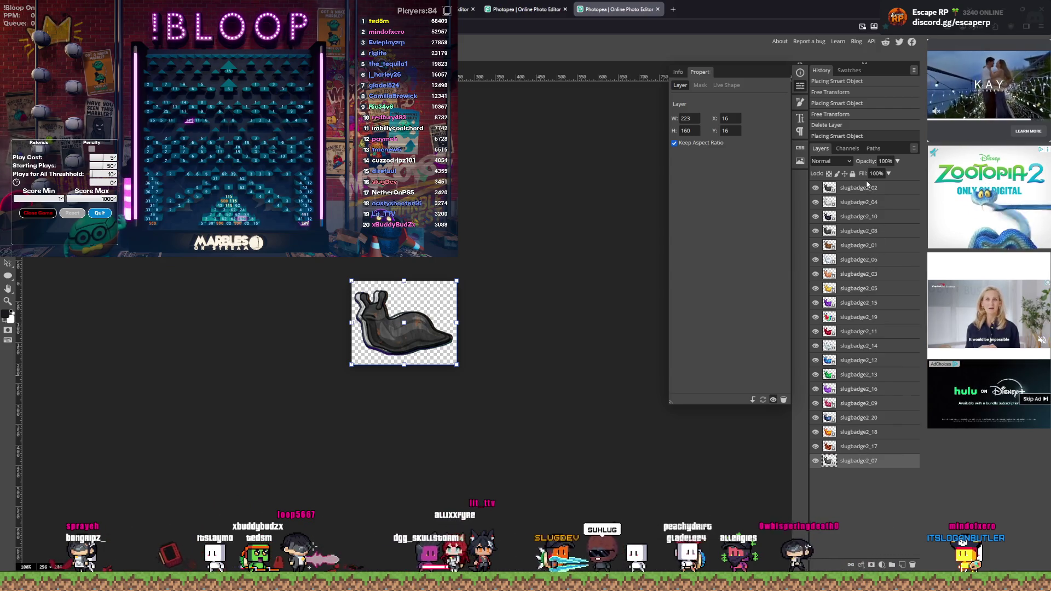
key("Return")
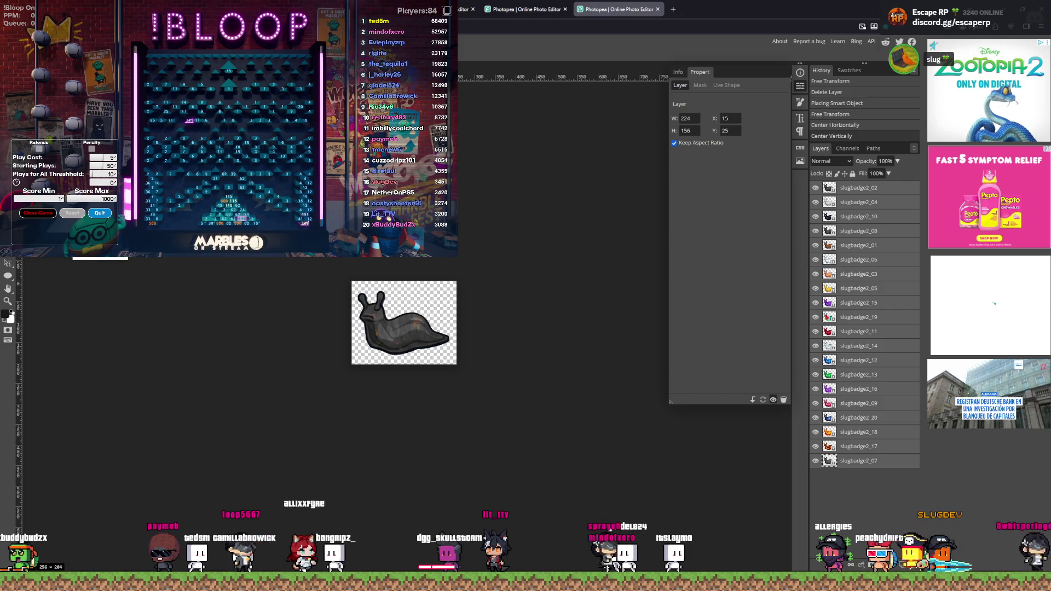
key("alt+shift+ctrl+s")
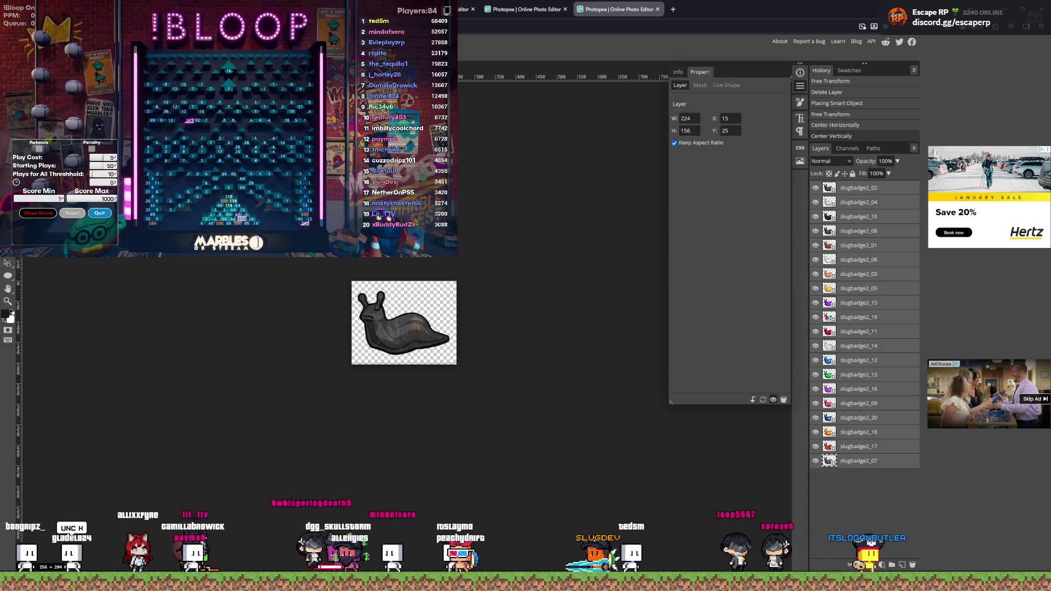
mouse_move(60, 253)
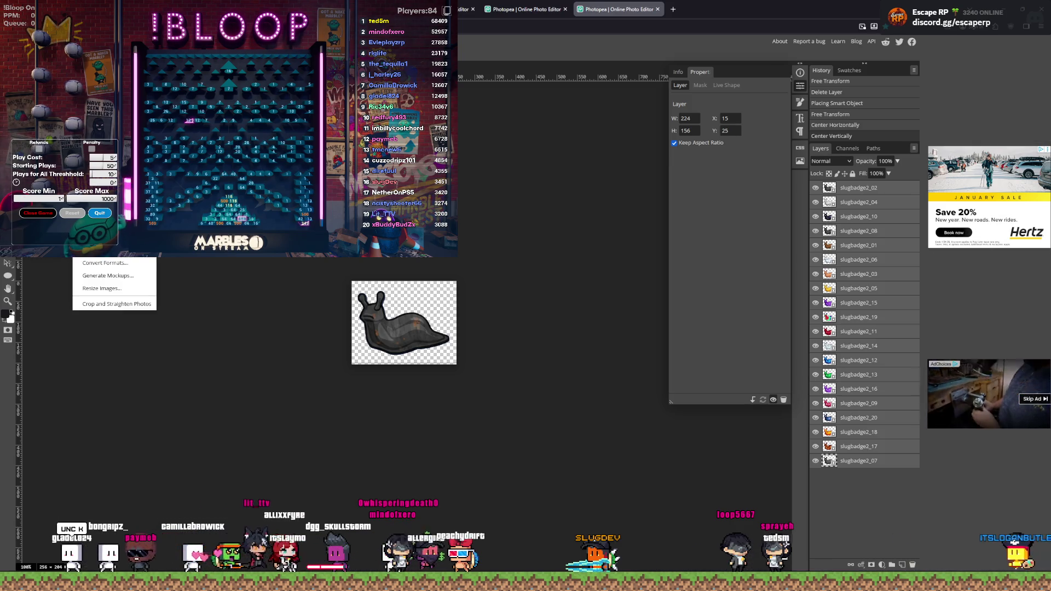
Step: Export every badge layer as separate images, downloading them as slugbadge2_07.zip
left_click(105, 263)
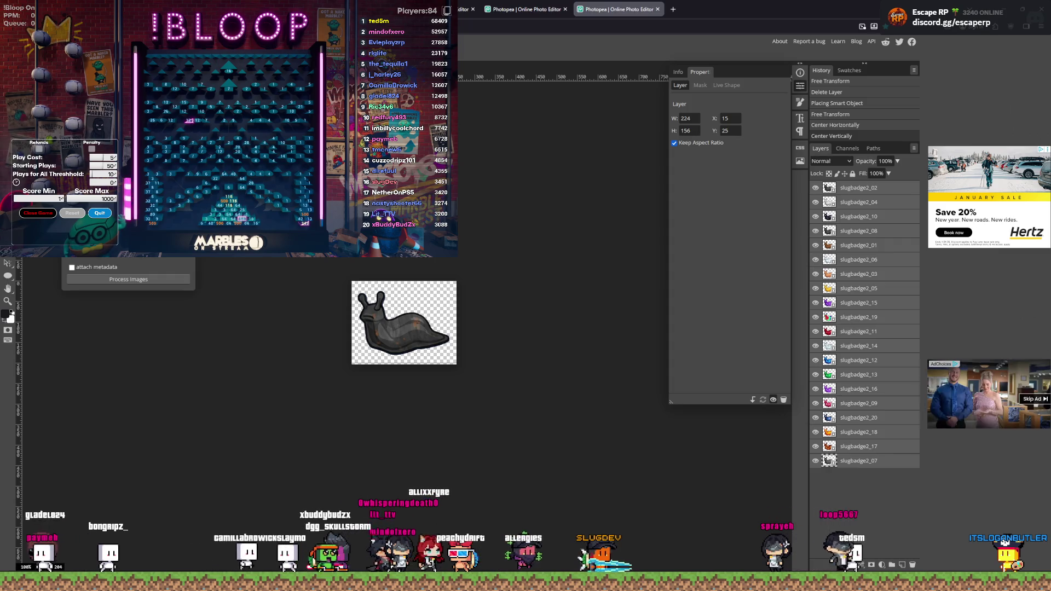
key("Escape")
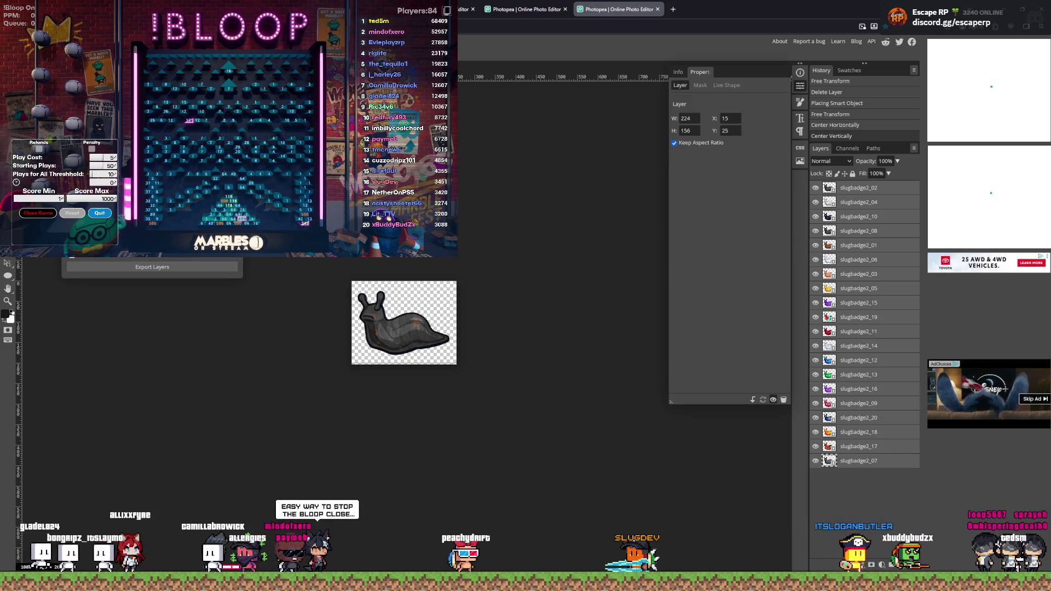
left_click(104, 267)
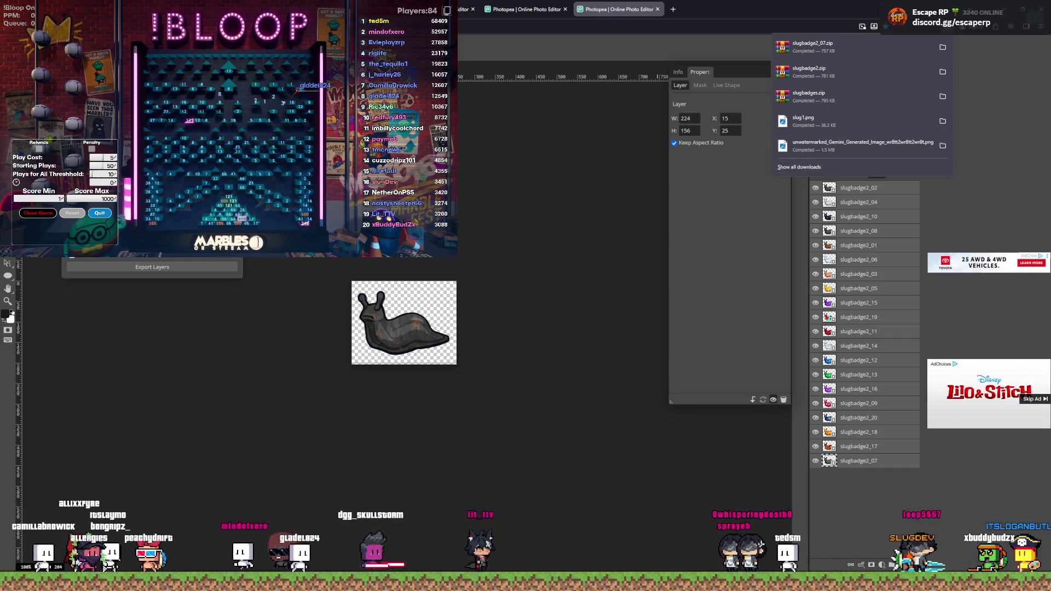
Step: Close the downloads list and switch to the 'images' File Explorer window with the exported badges
key("Escape")
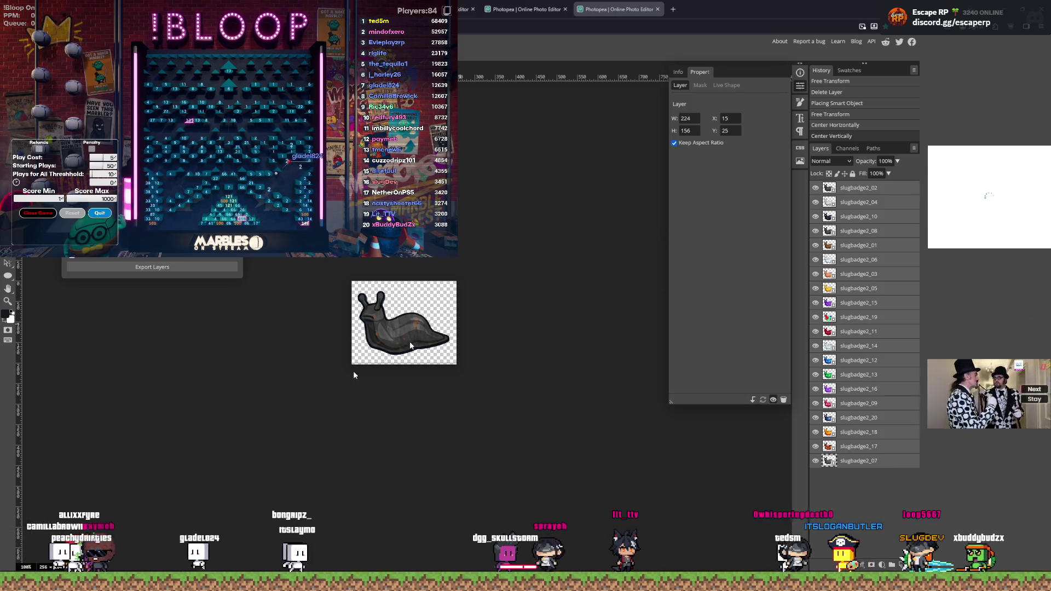
mouse_move(370, 580)
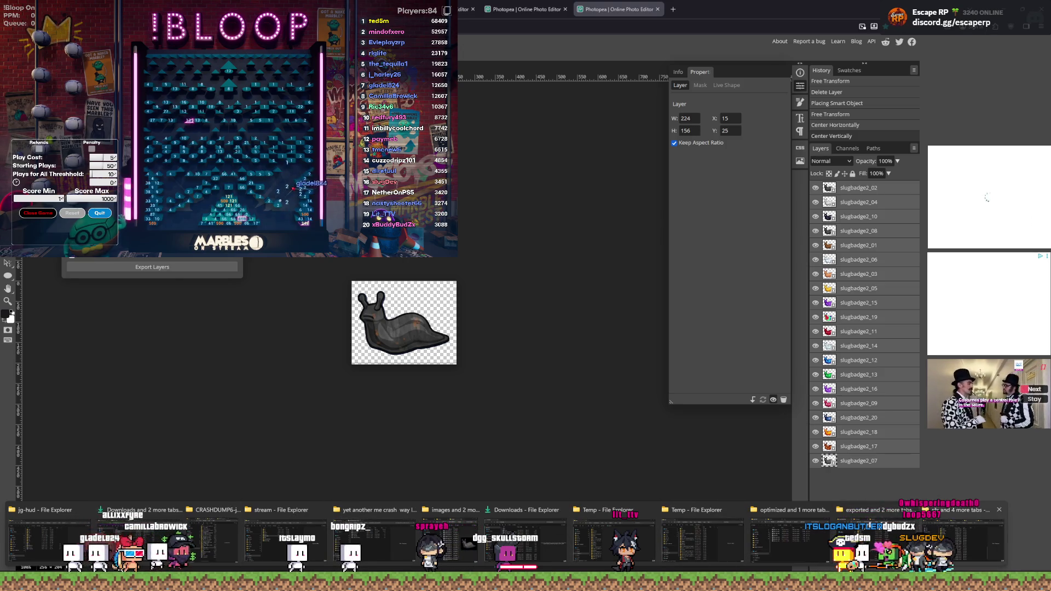
mouse_move(963, 542)
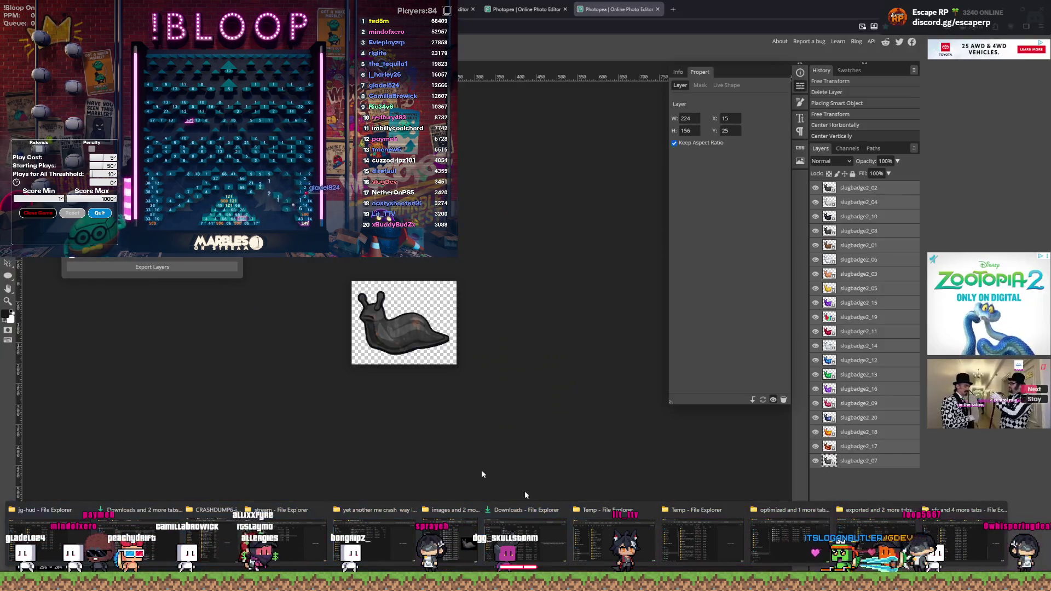
mouse_move(774, 520)
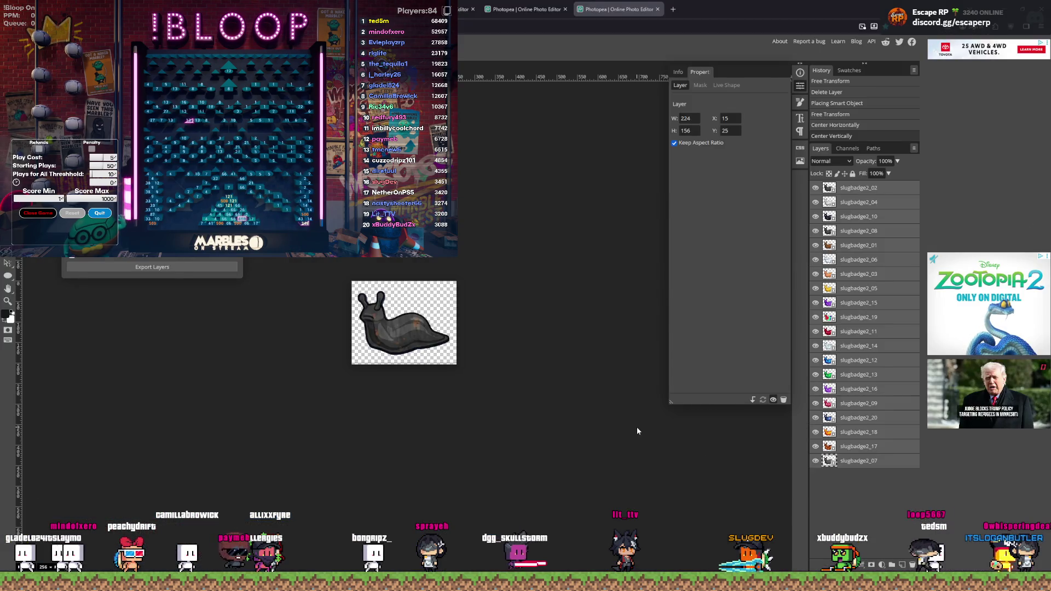
key("alt+Tab")
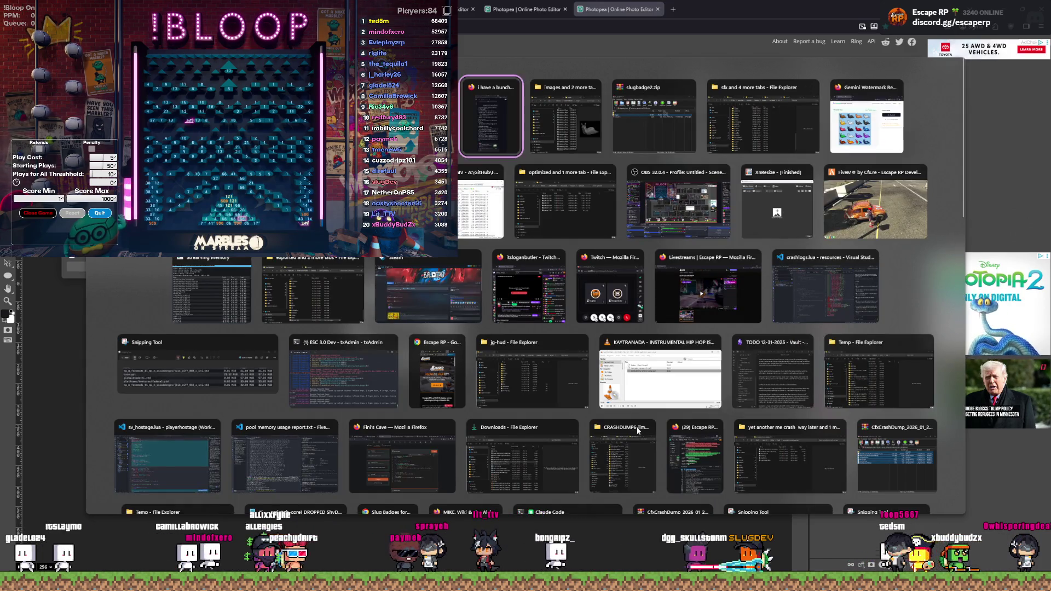
key("Escape")
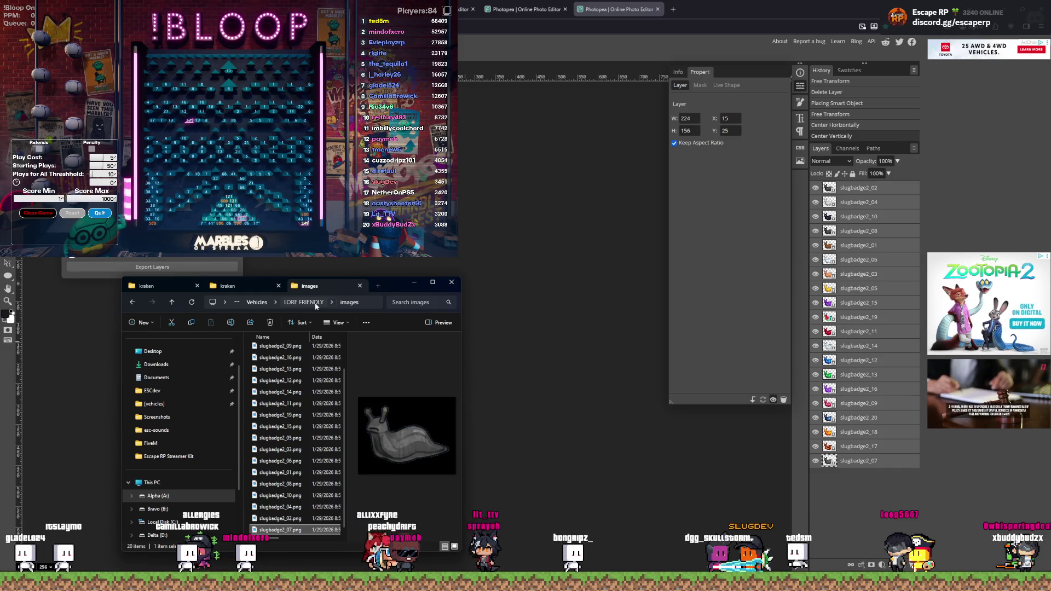
Step: Go up to LORE FRIENDLY and delete the images folder
left_click(315, 304)
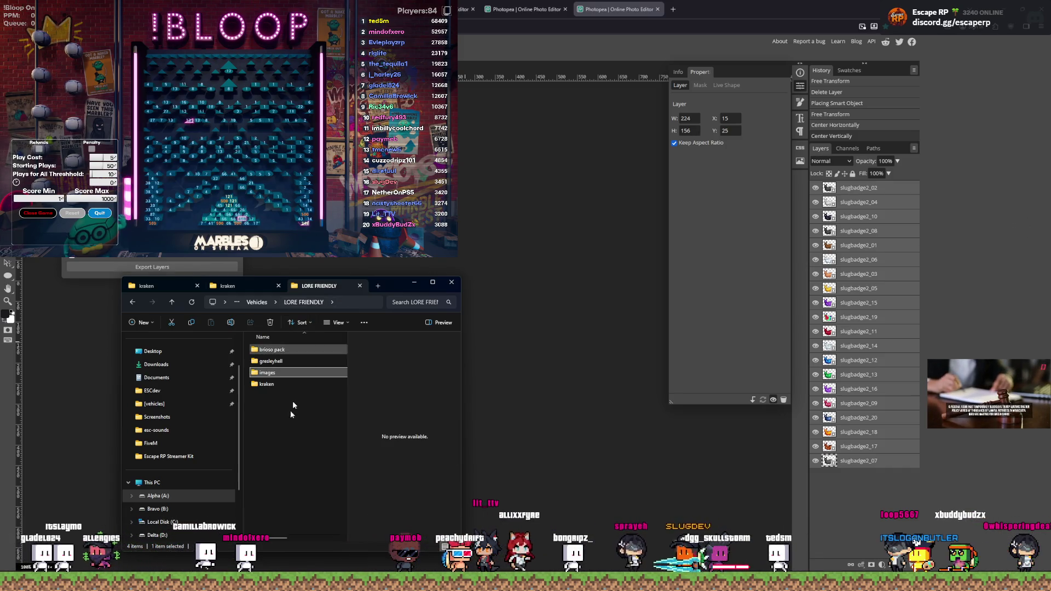
right_click(280, 370)
left_click(293, 343)
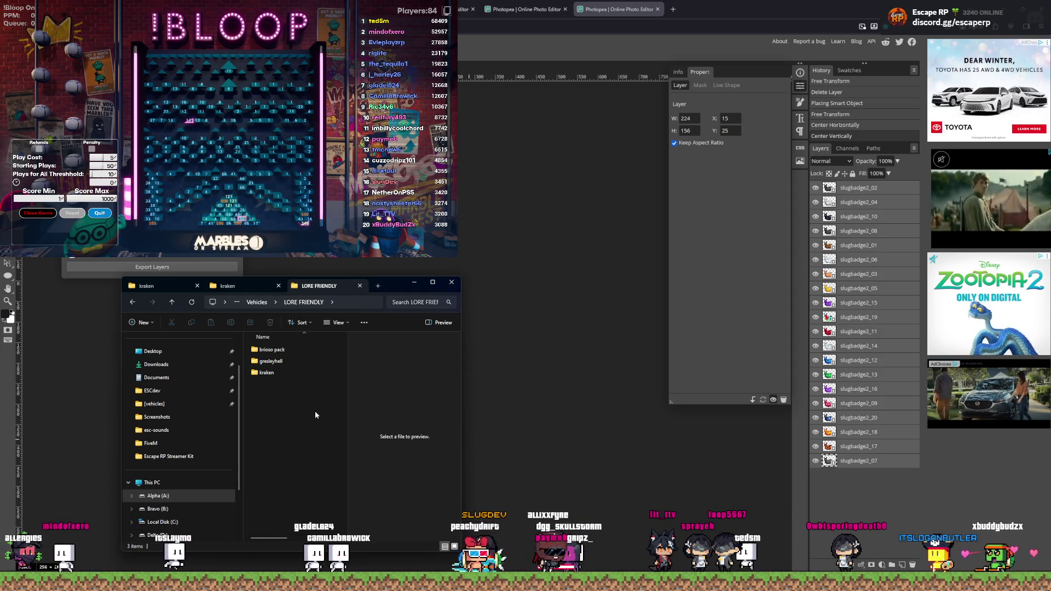
Step: Create a new folder named 'final maybe' and dismiss the folder unavailable error
key("ctrl+shift+n")
type("final maybe")
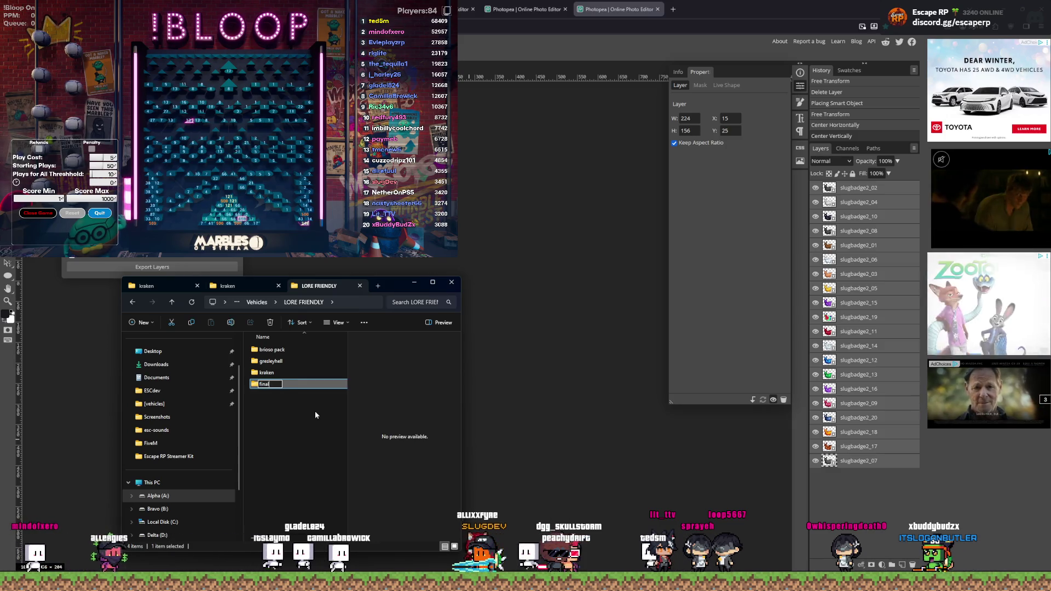
key("Return")
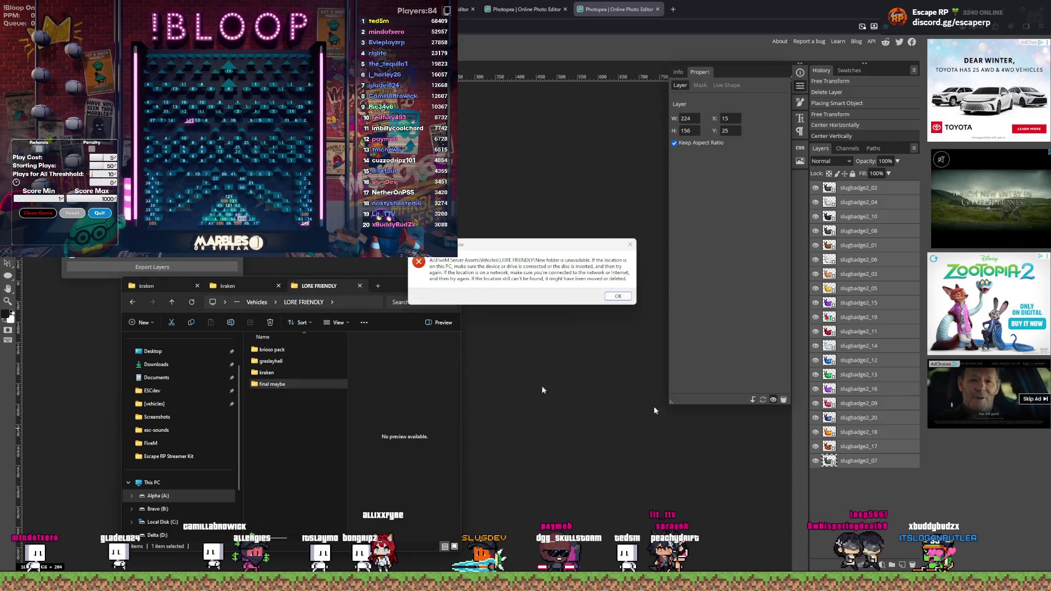
left_click(616, 297)
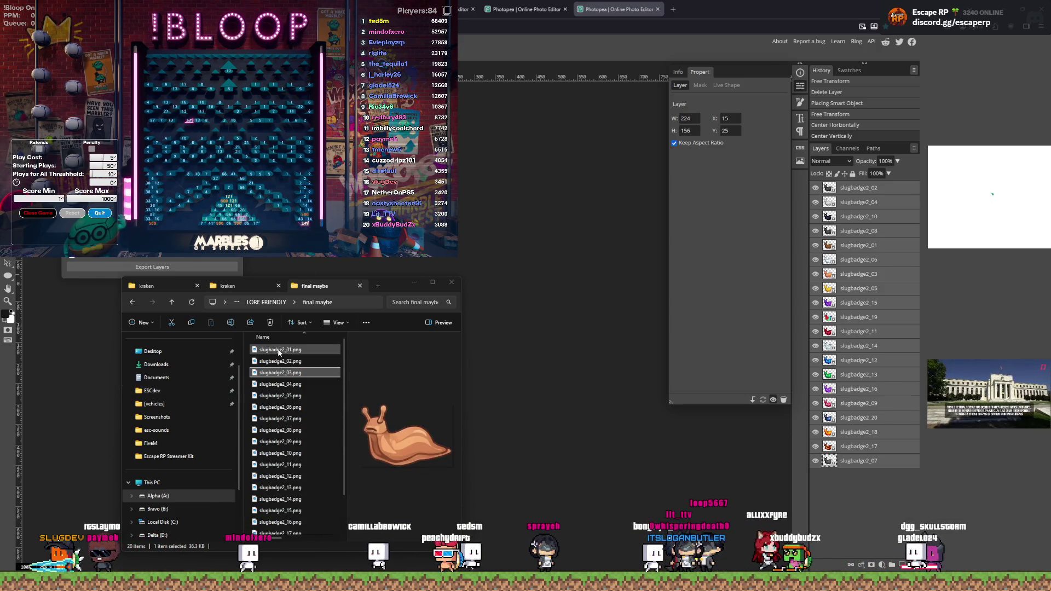
Step: Step down and back up through the final maybe badge previews, ending on slugbadge2_01
key("Down")
key("Down")
key("Down")
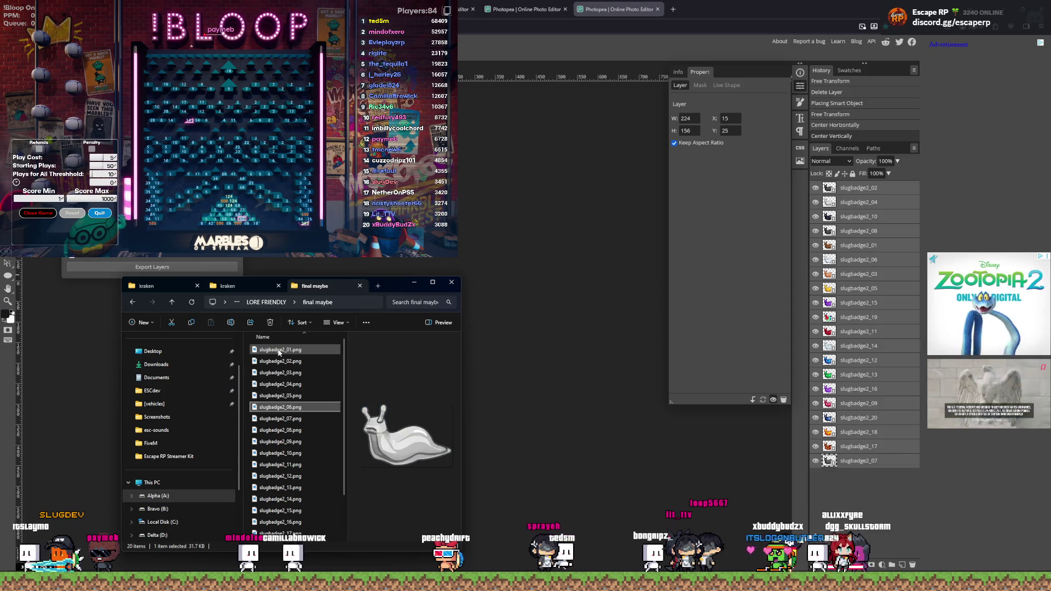
key("Down")
key("Down")
key("Down")
key("Down")
key("Down")
key("Down")
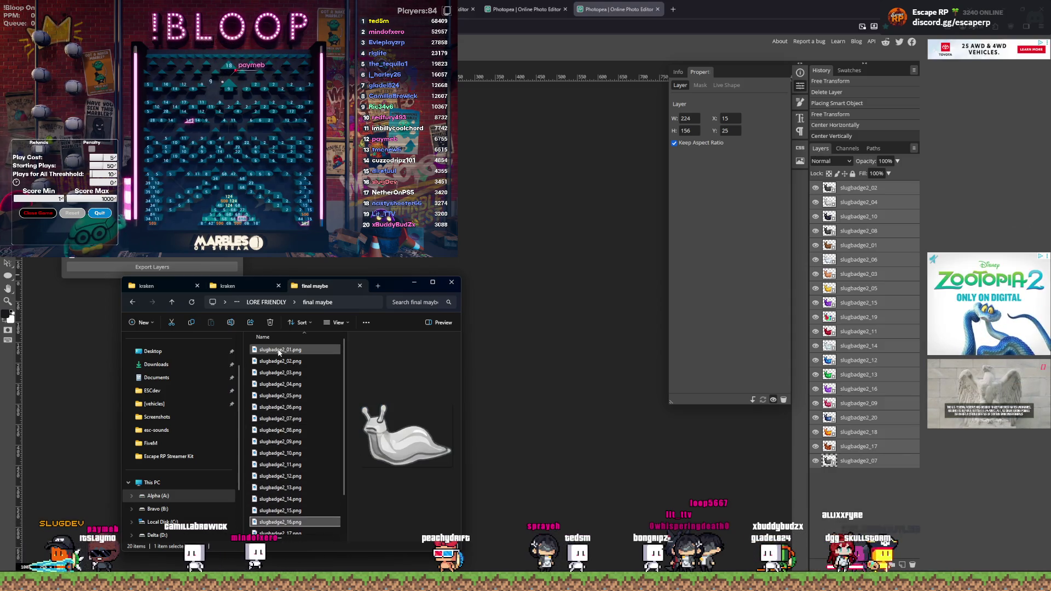
key("Up")
key("Up")
key("Up")
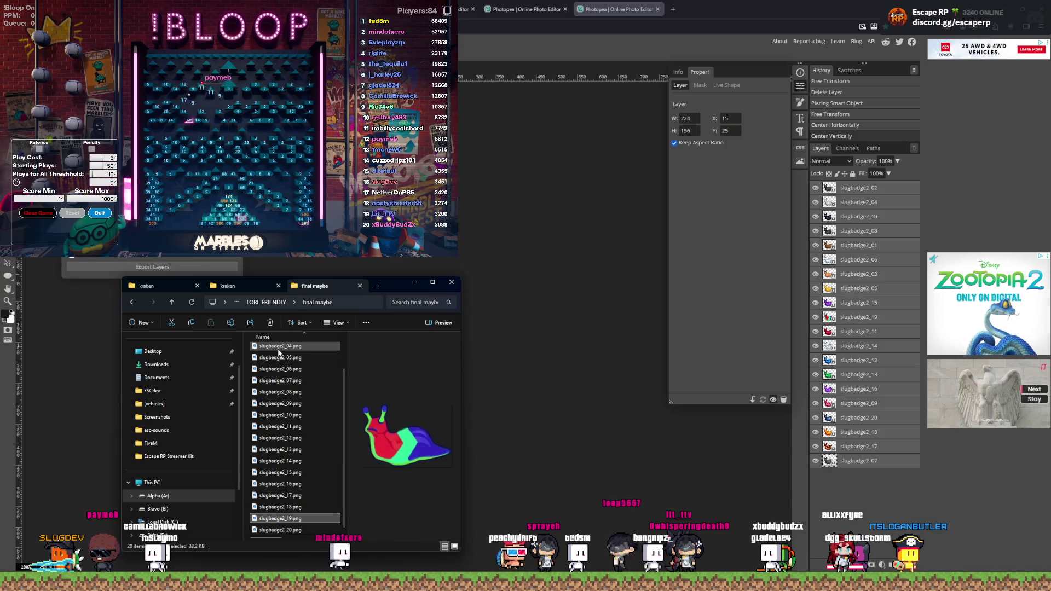
key("Up")
key("Up")
key("Up")
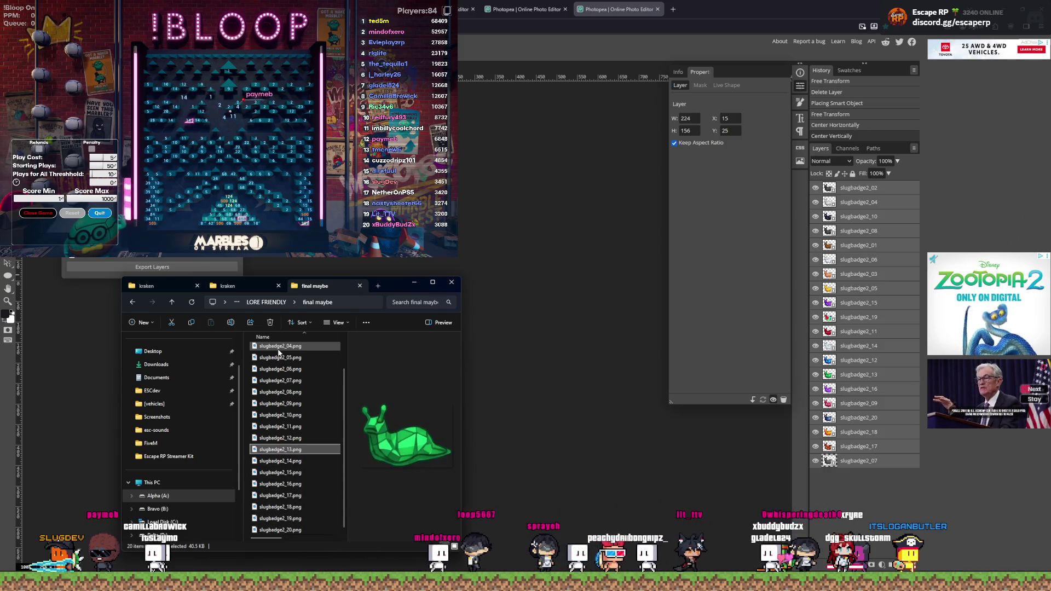
key("Up")
key("Up")
key("Up")
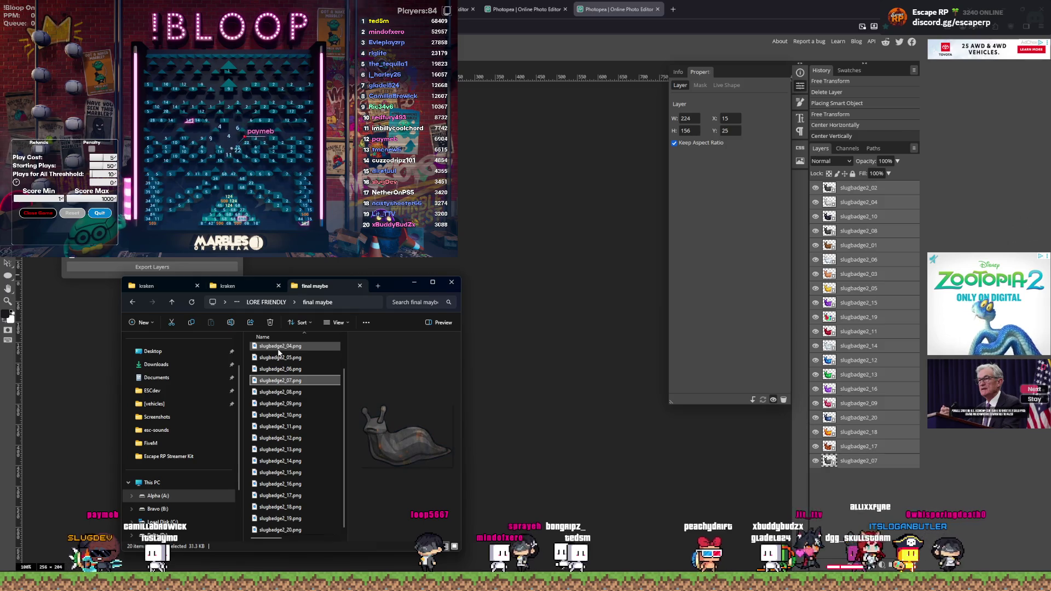
key("Up")
key("Up")
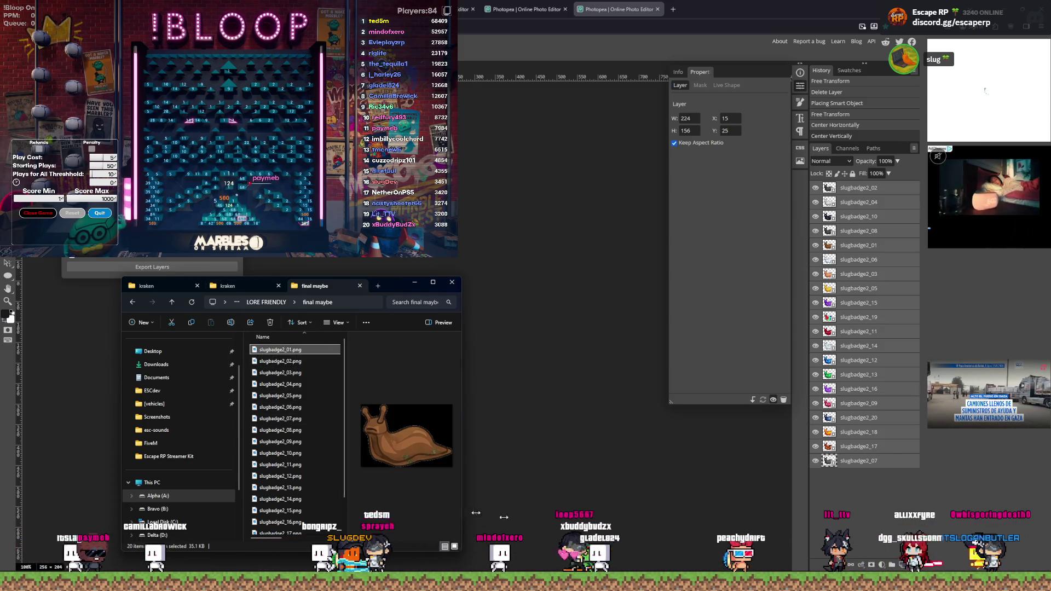
Step: Widen the window to show date, type and size, and preview badges from slugbadge2_20 upward
left_click_drag(460, 513, 643, 514)
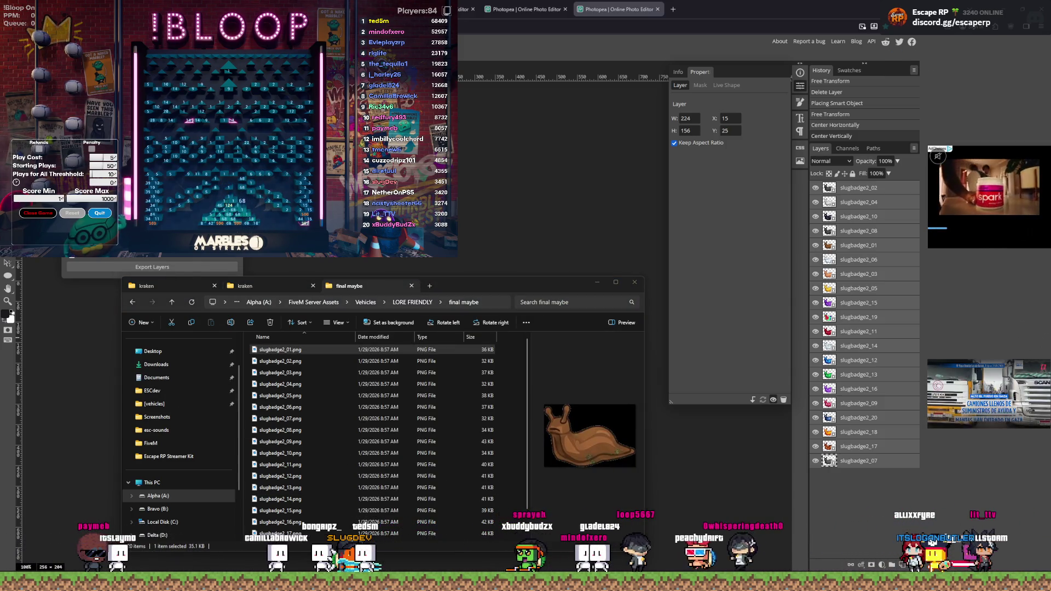
scroll(311, 491, "down", 1)
left_click(304, 536)
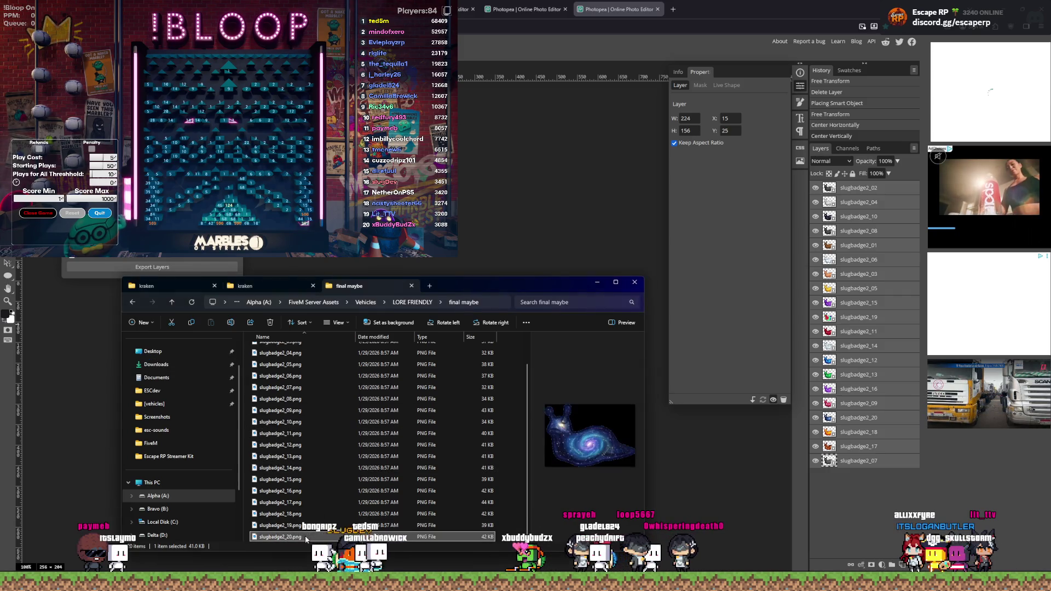
key("Up")
key("Up")
key("Up")
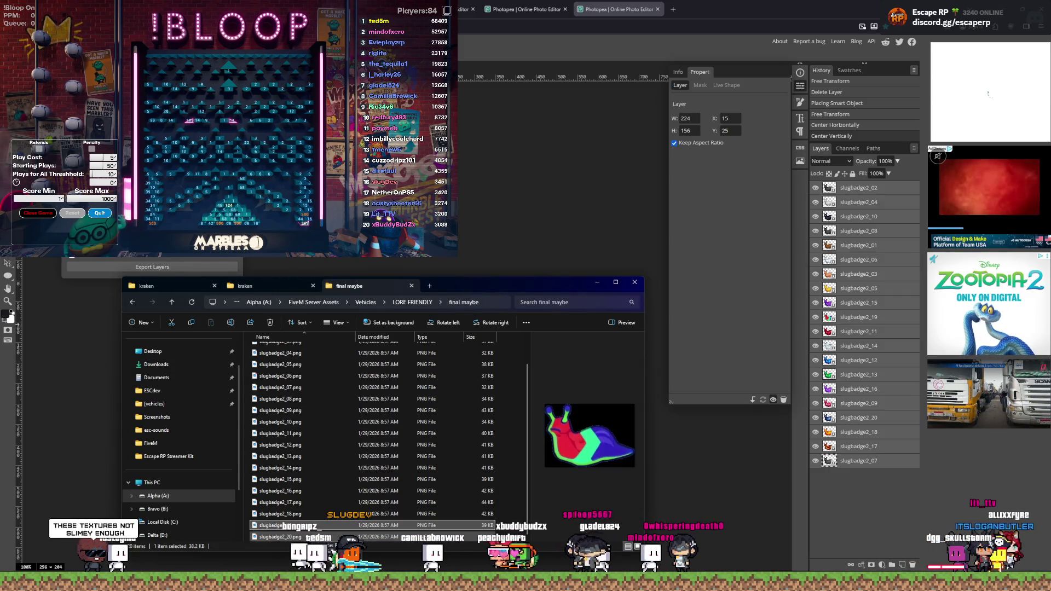
key("Up")
key("Up")
key("Up")
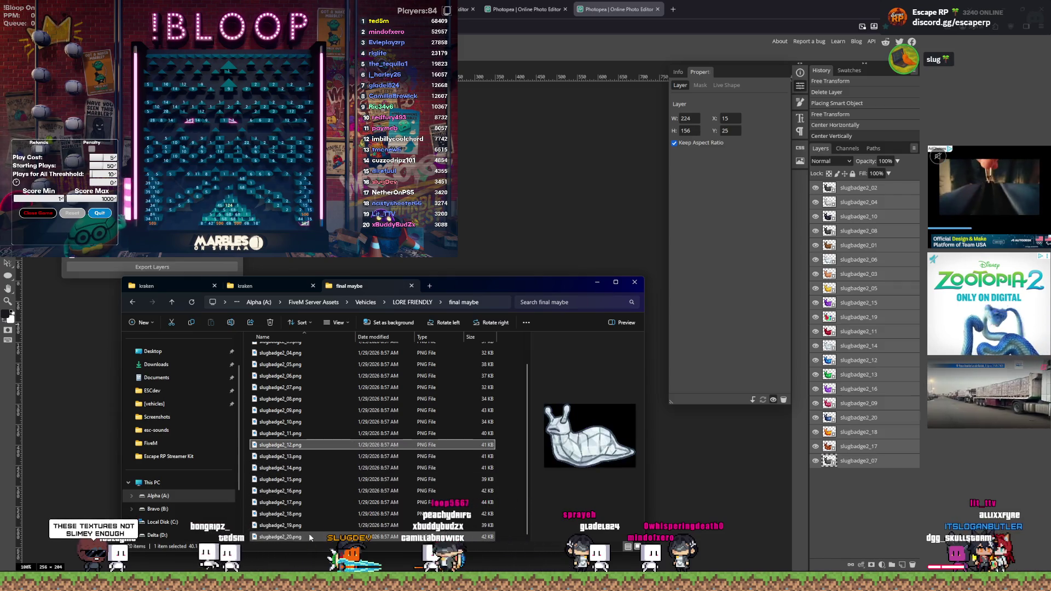
key("Up")
key("Up")
key("Up")
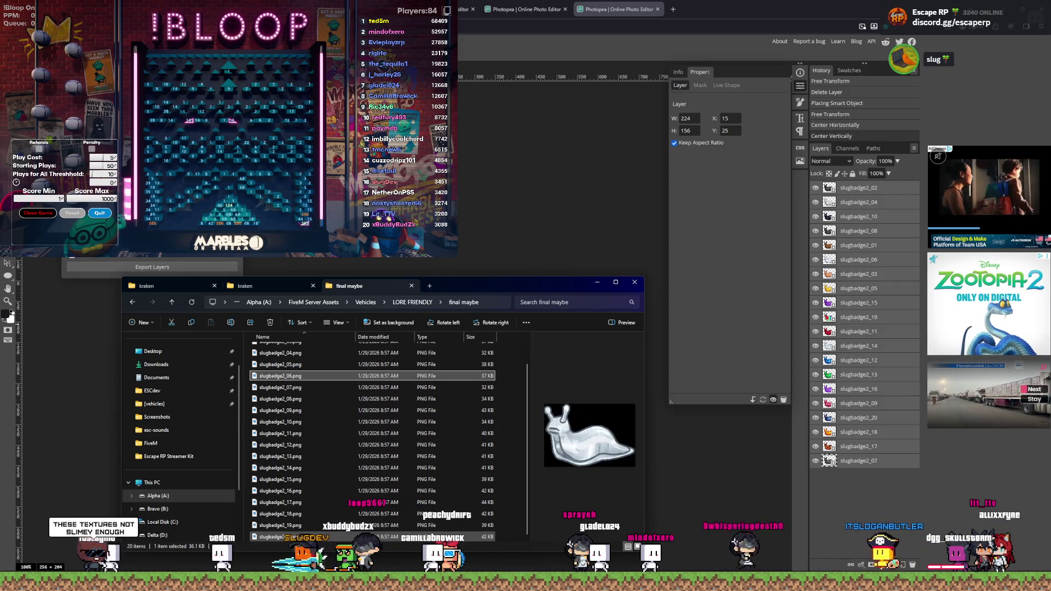
key("Down")
key("Down")
key("Down")
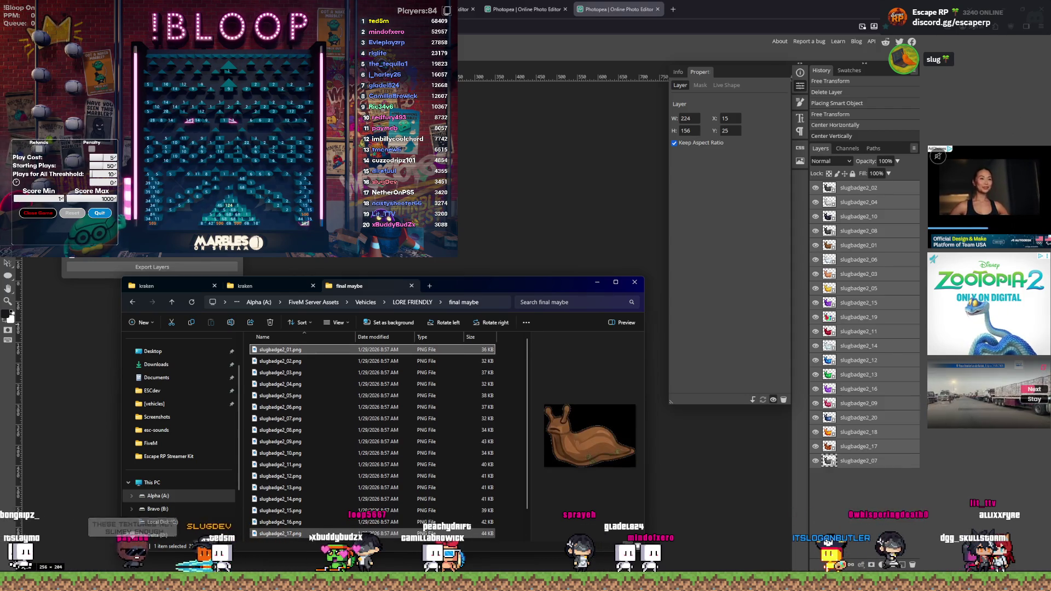
scroll(298, 537, "down", 1)
left_click(293, 537)
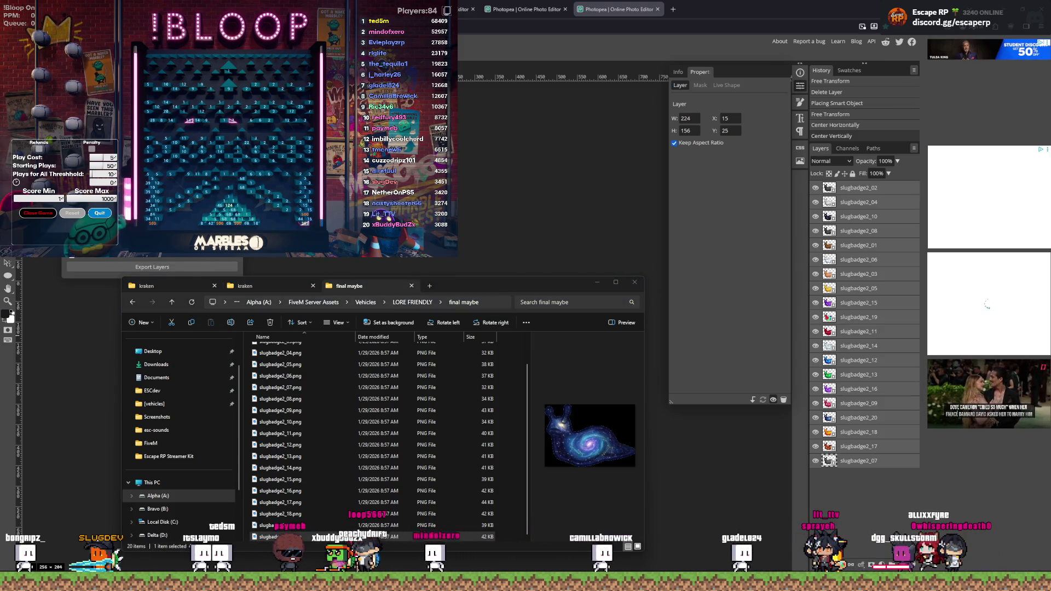
Step: Check the folder path, reselect slugbadge2_20, then return to the LORE FRIENDLY folder
left_click(497, 299)
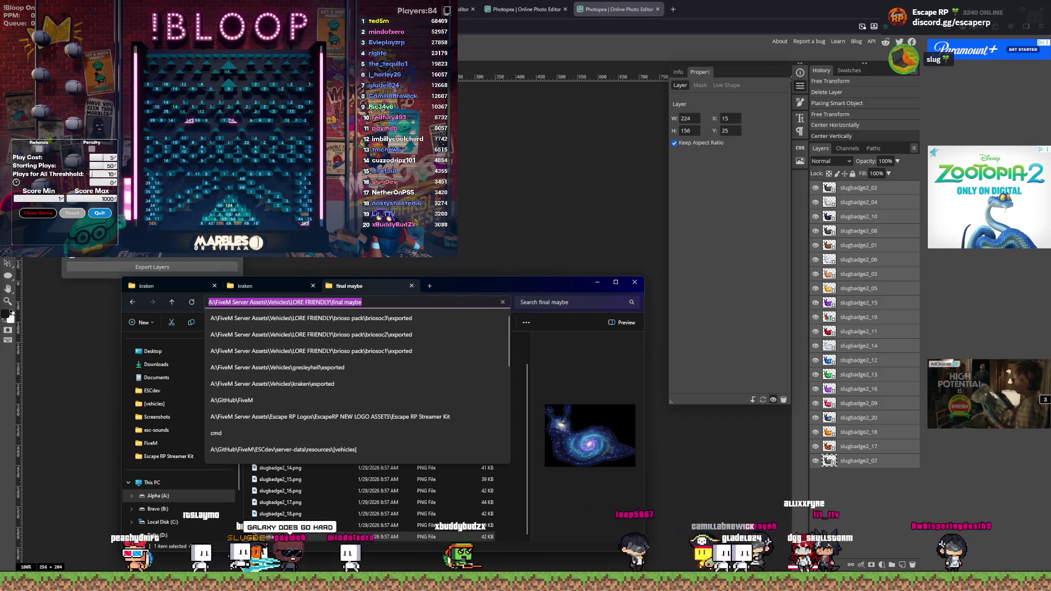
key("Escape")
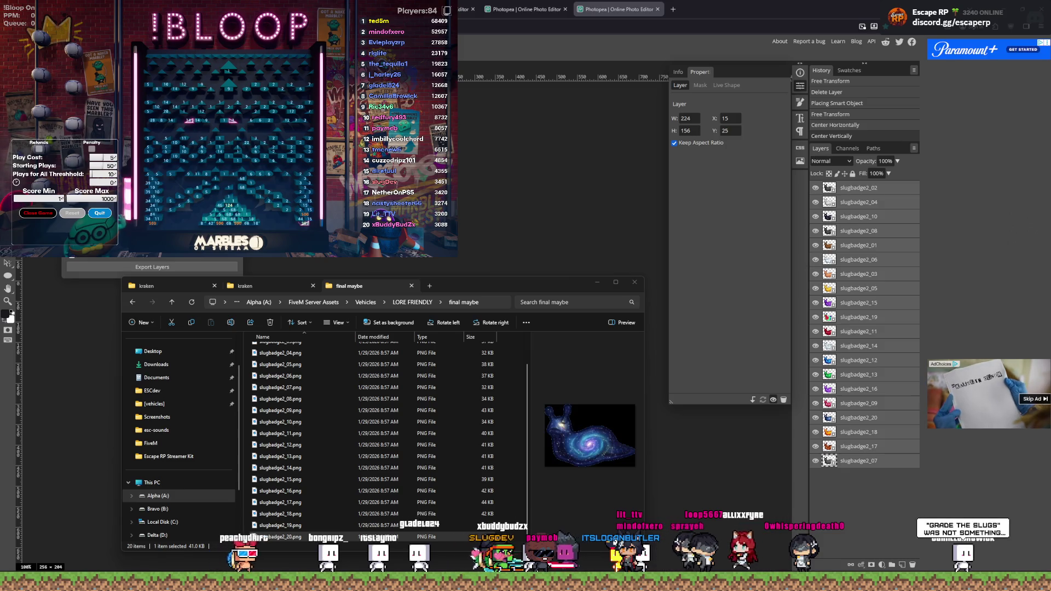
scroll(455, 439, "up", 2)
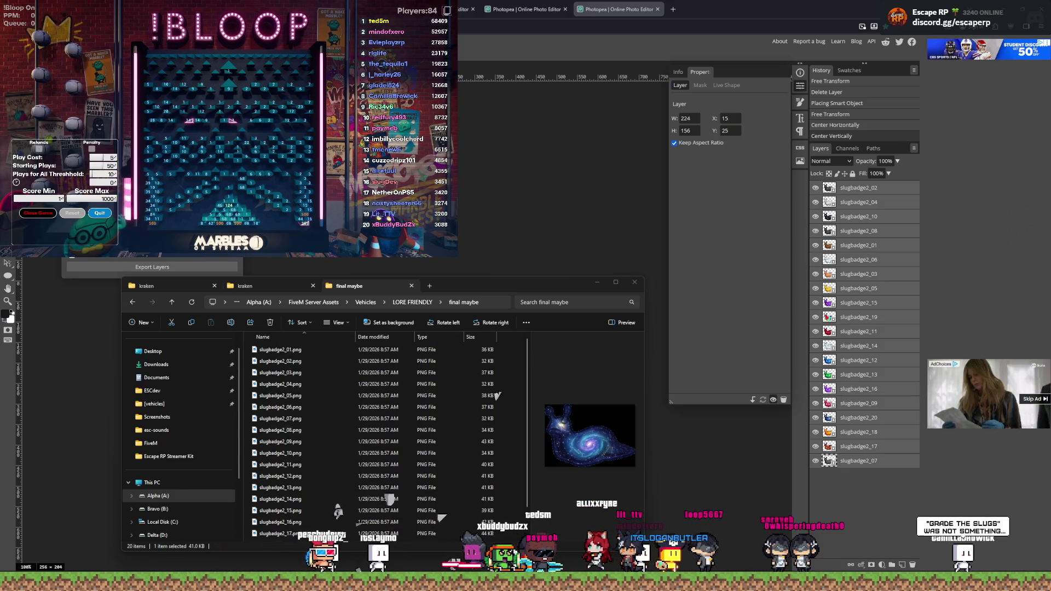
left_click(510, 413)
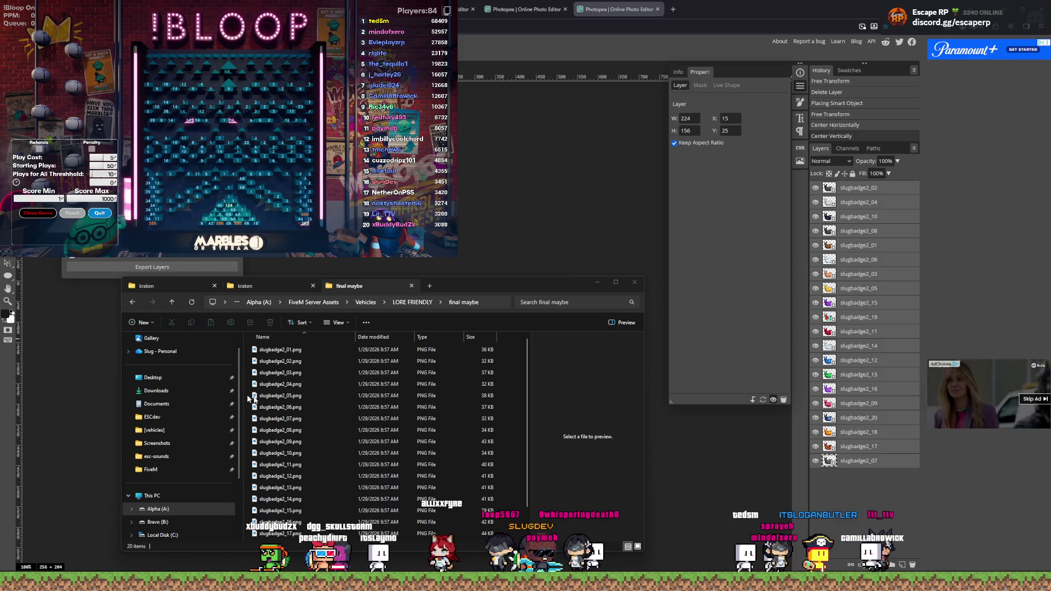
scroll(315, 432, "down", 1)
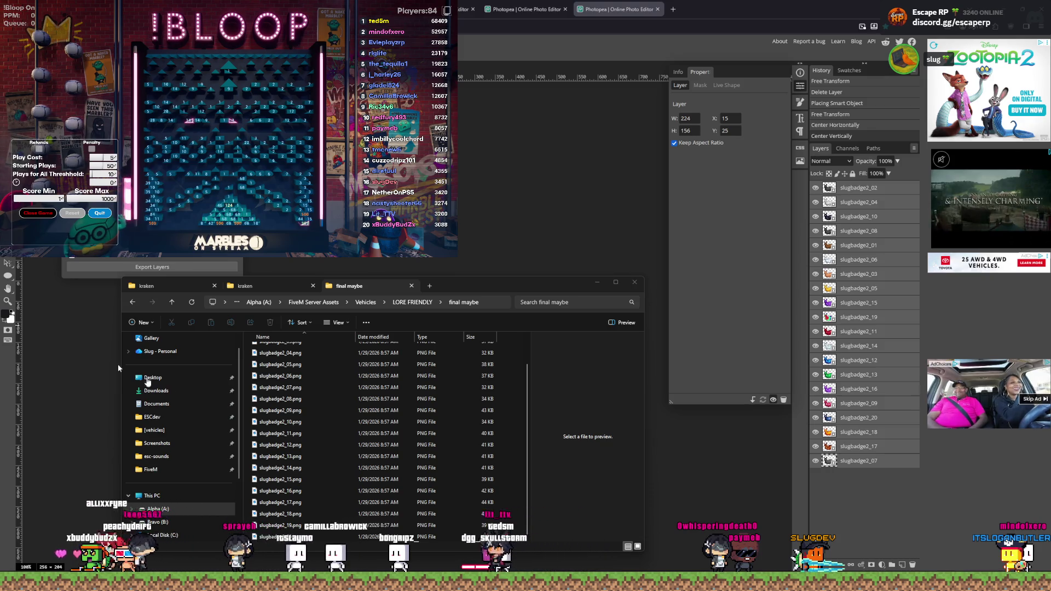
left_click(292, 538)
key("F4")
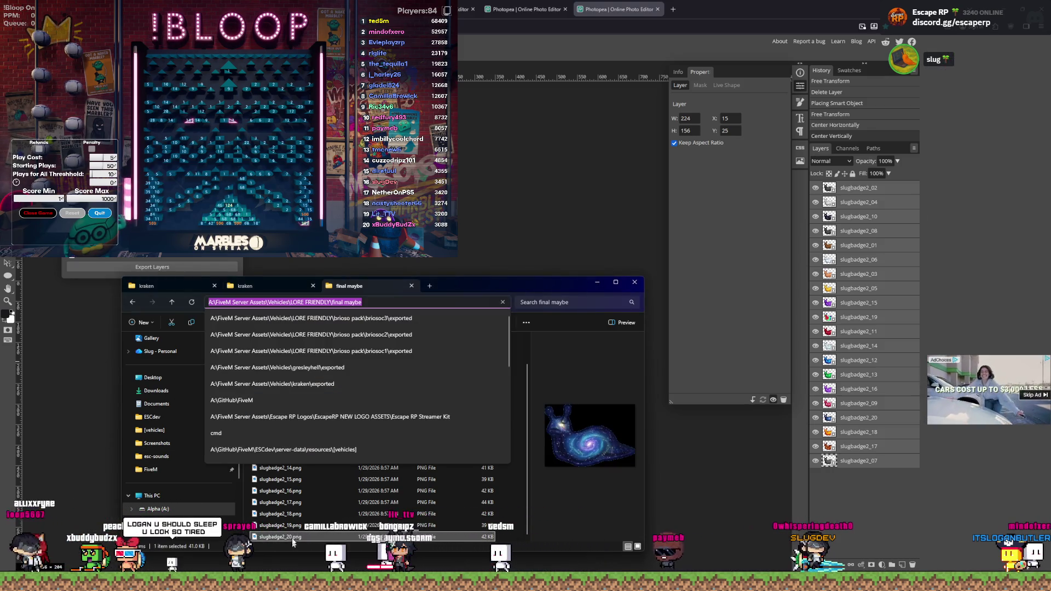
key("Escape")
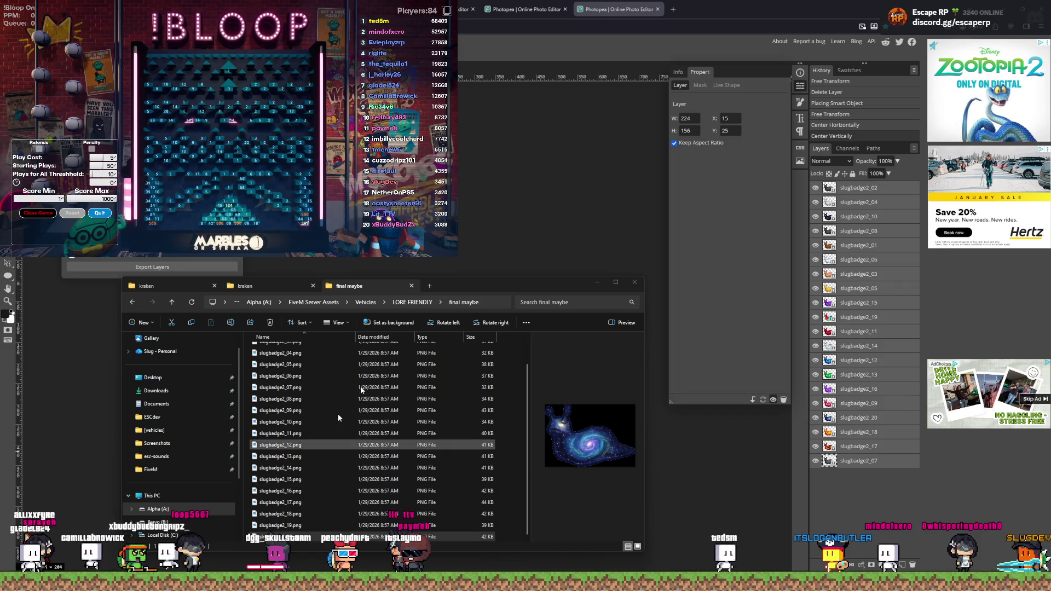
left_click(415, 304)
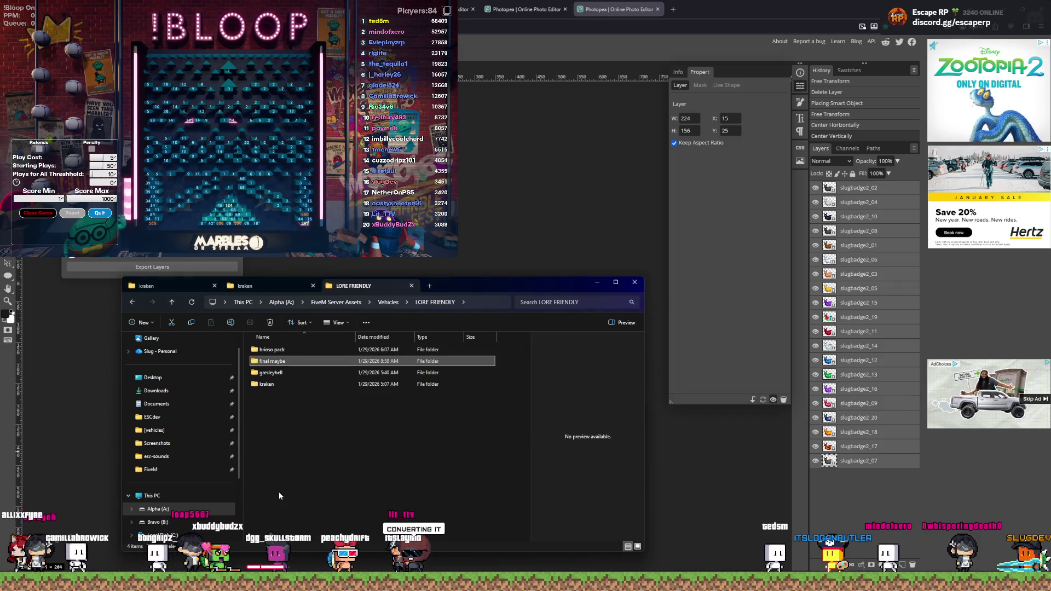
Step: Create a 'twitch slug badges' folder in LORE FRIENDLY next to the final maybe folder
key("ctrl+shift+n")
type("twitc")
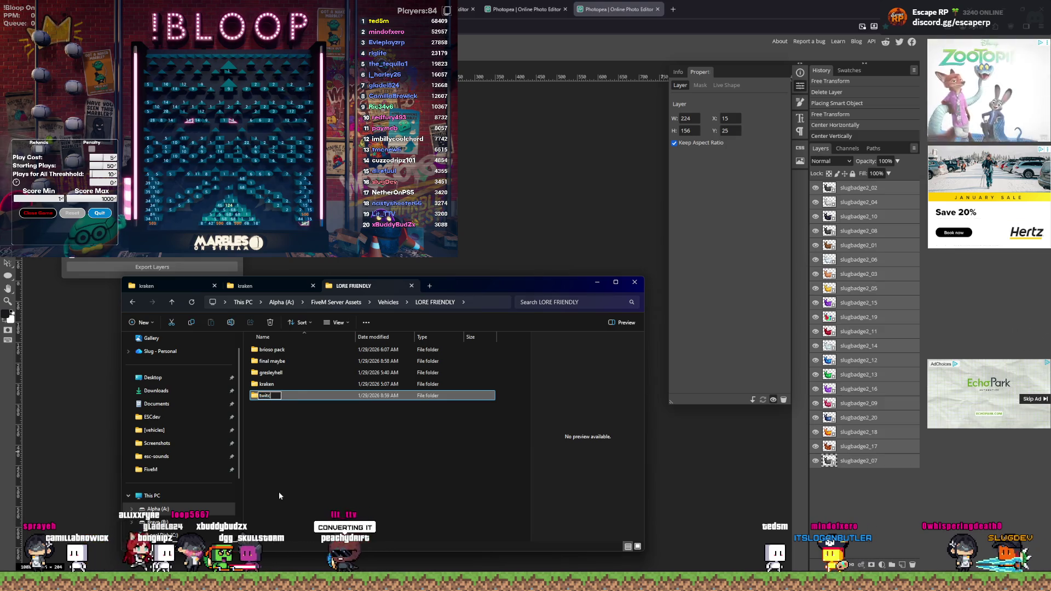
type("h slug badges")
key("Return")
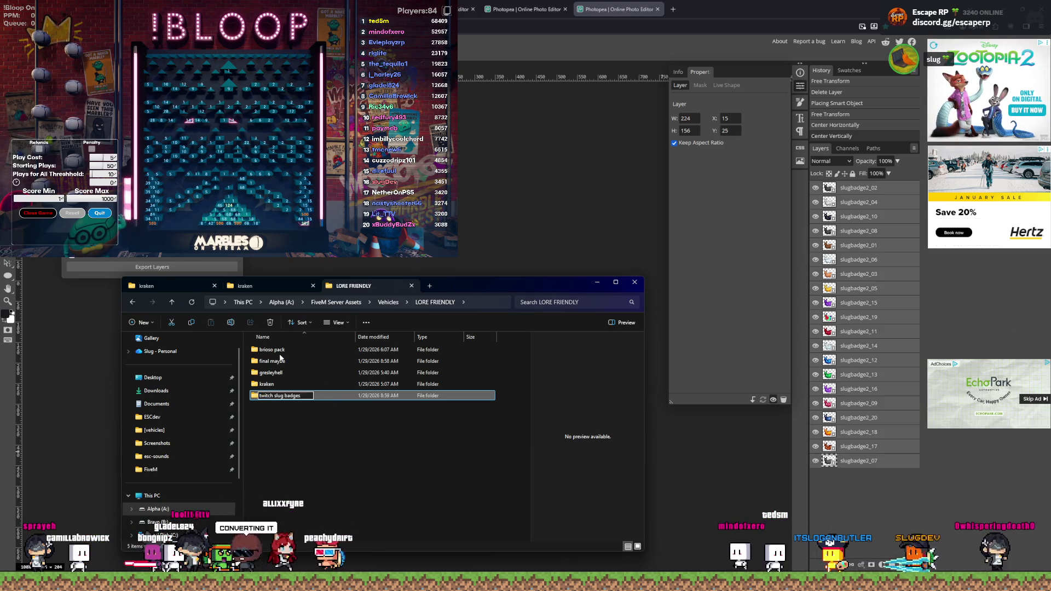
left_click(273, 361)
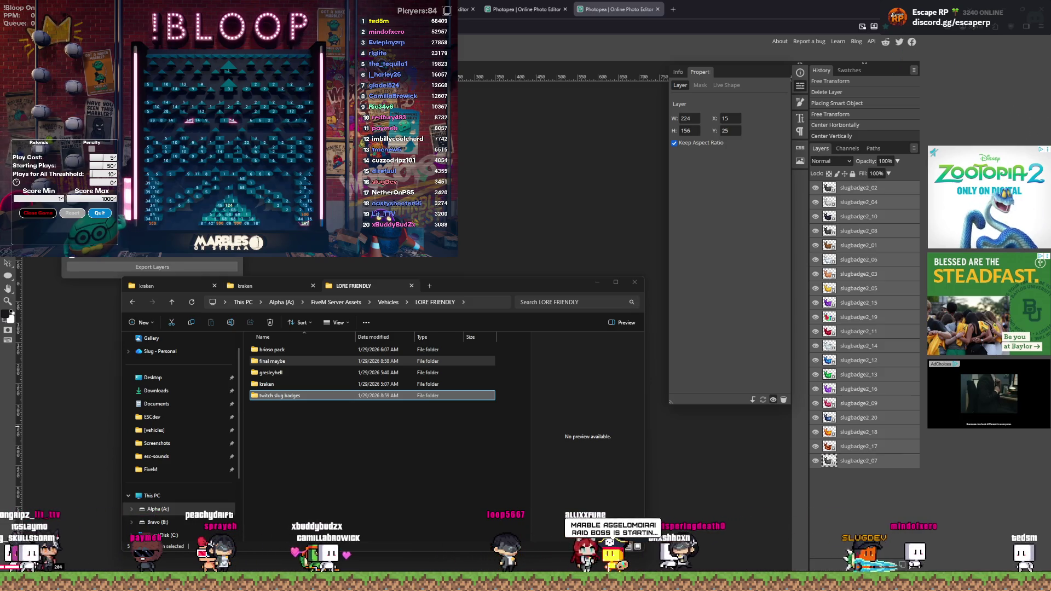
left_click(449, 346)
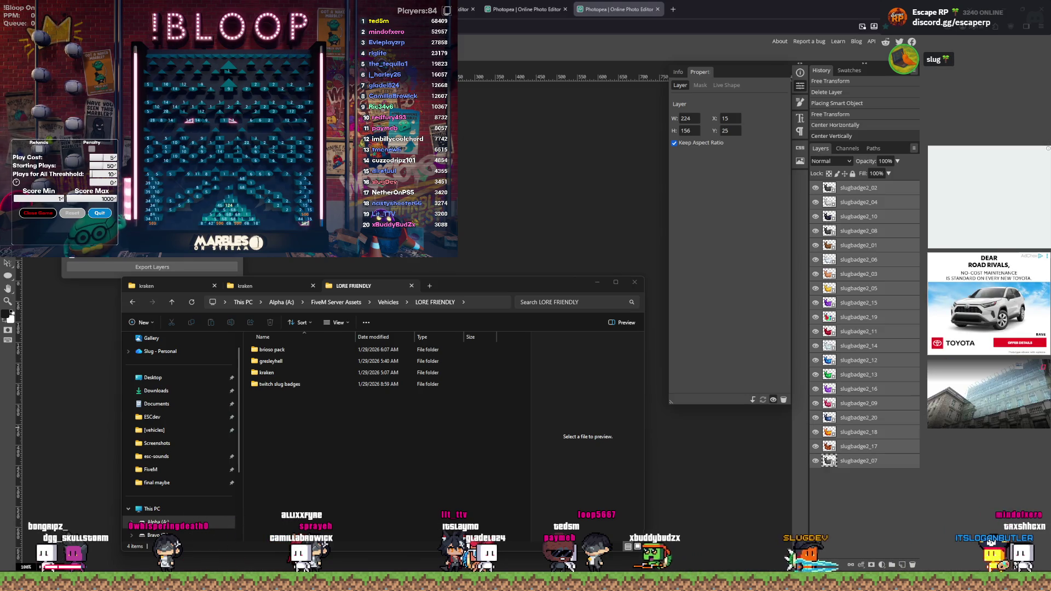
Step: Close the CfxCrashDump archive window in WinRAR
mouse_move(449, 583)
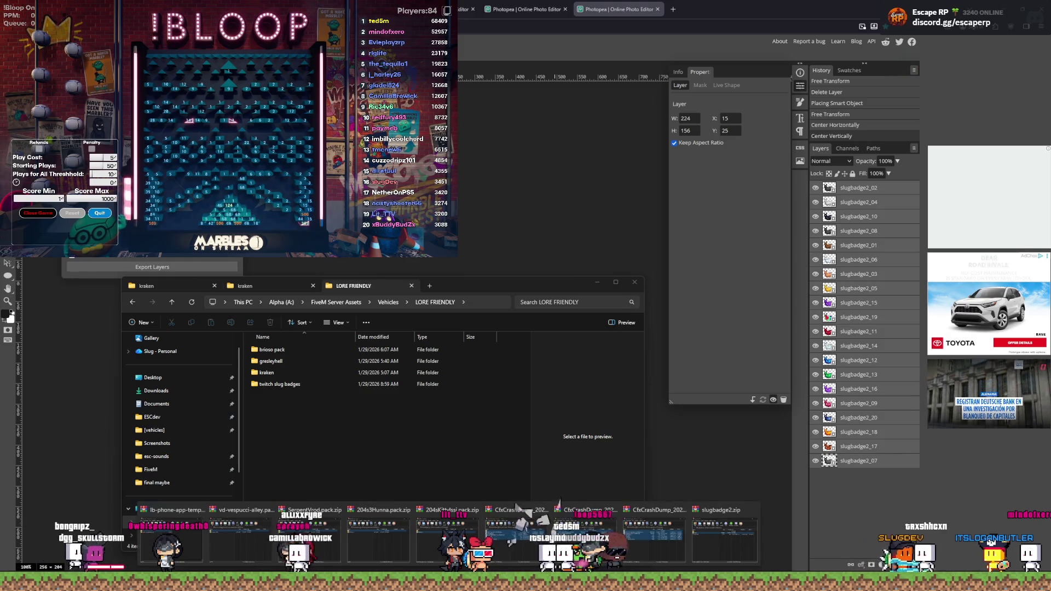
mouse_move(530, 533)
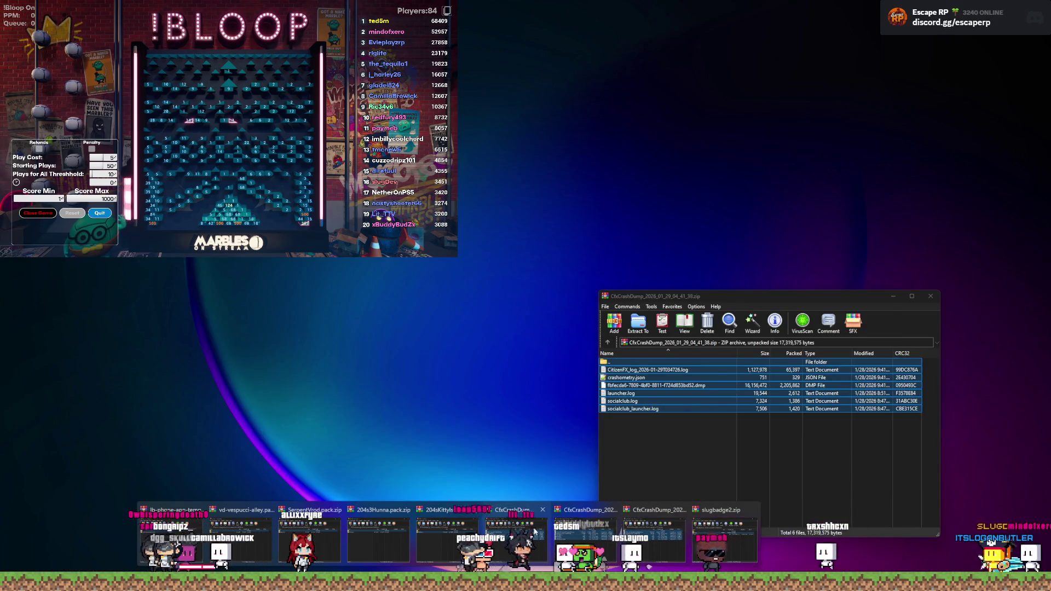
left_click(542, 509)
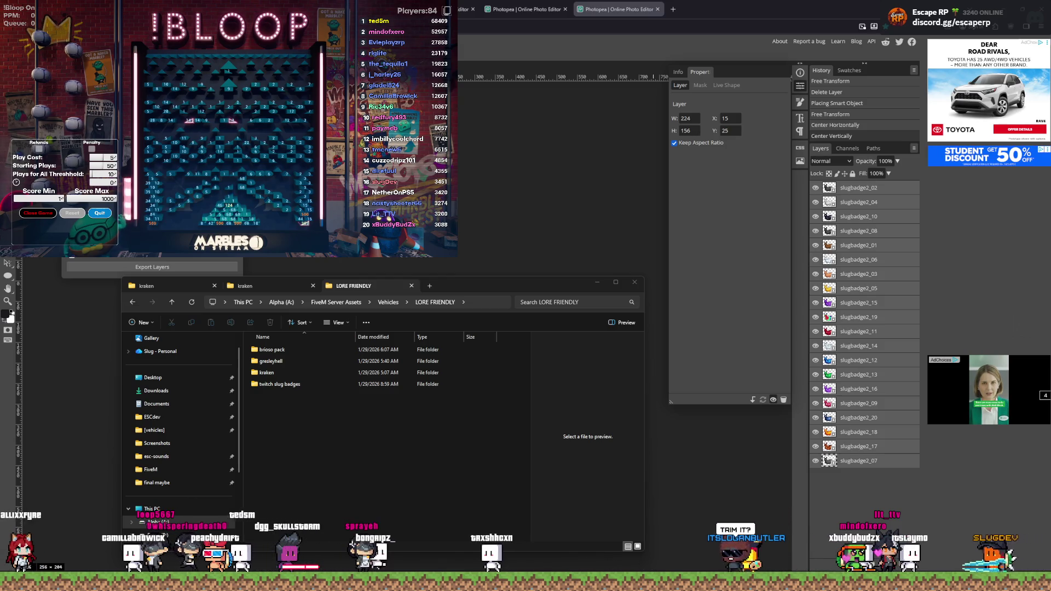
key("alt+Tab")
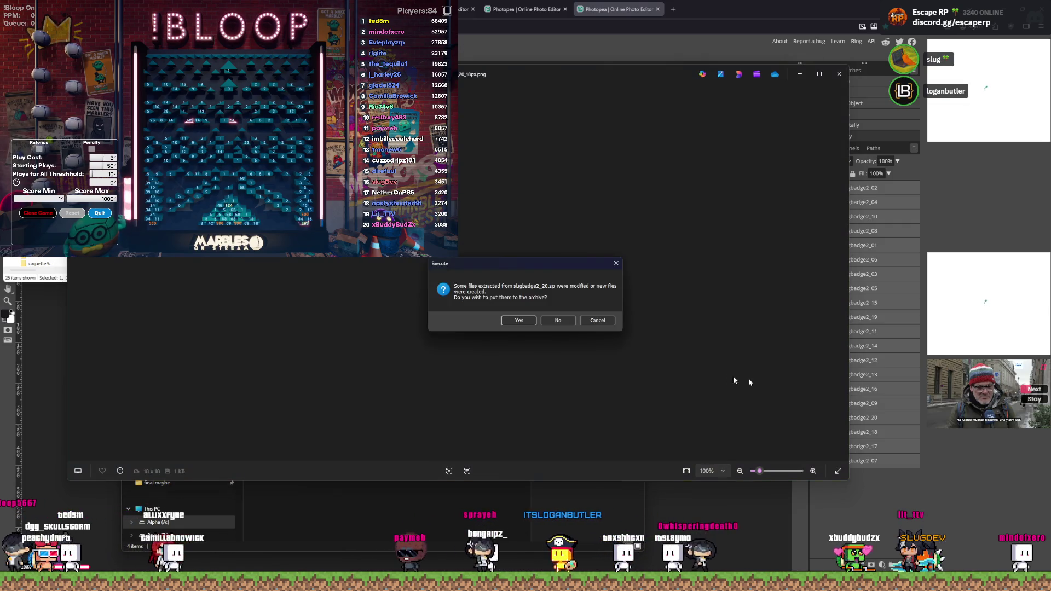
Step: Close the 72px badge previews, cancel WinRAR's archive update, and return to the slug badge document
left_click(616, 263)
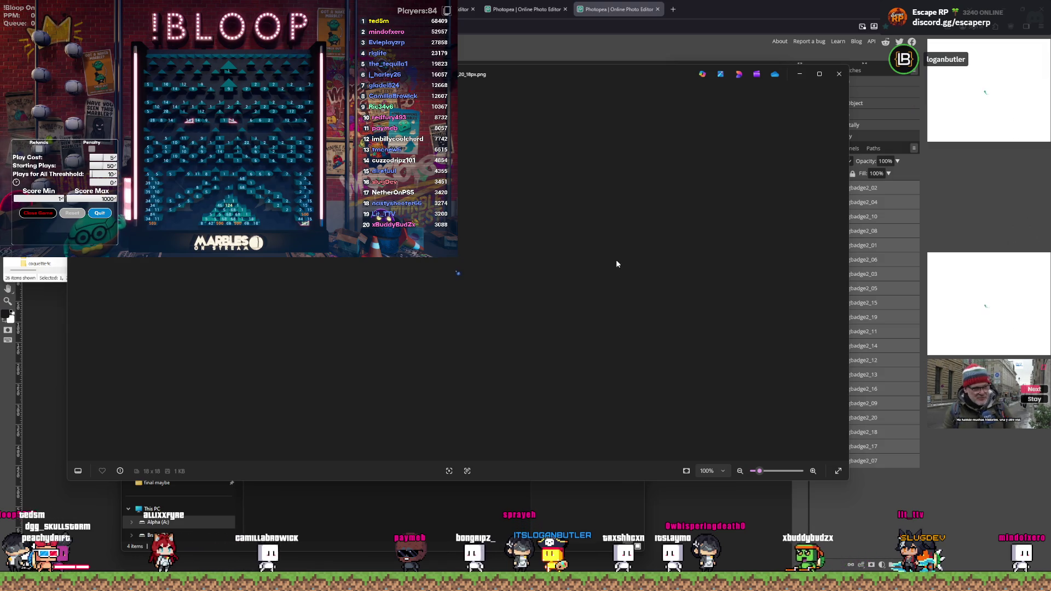
left_click(839, 74)
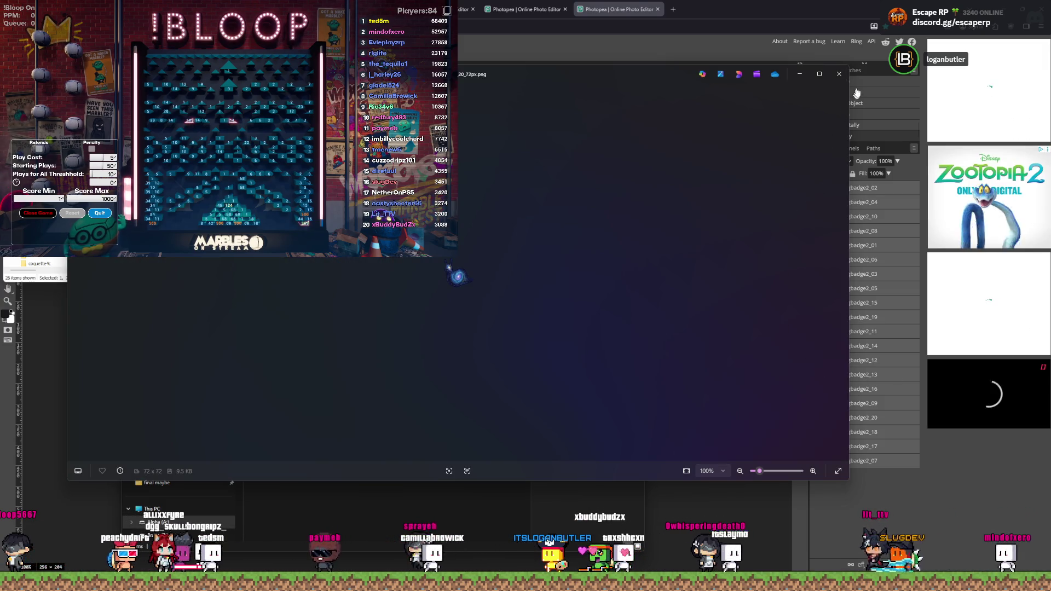
left_click(839, 73)
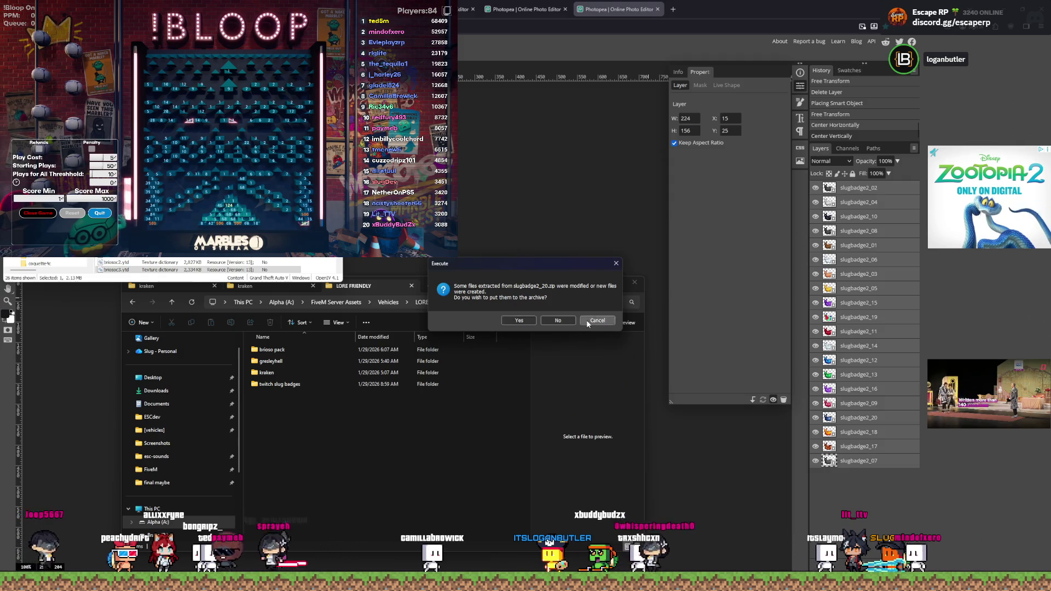
left_click(519, 320)
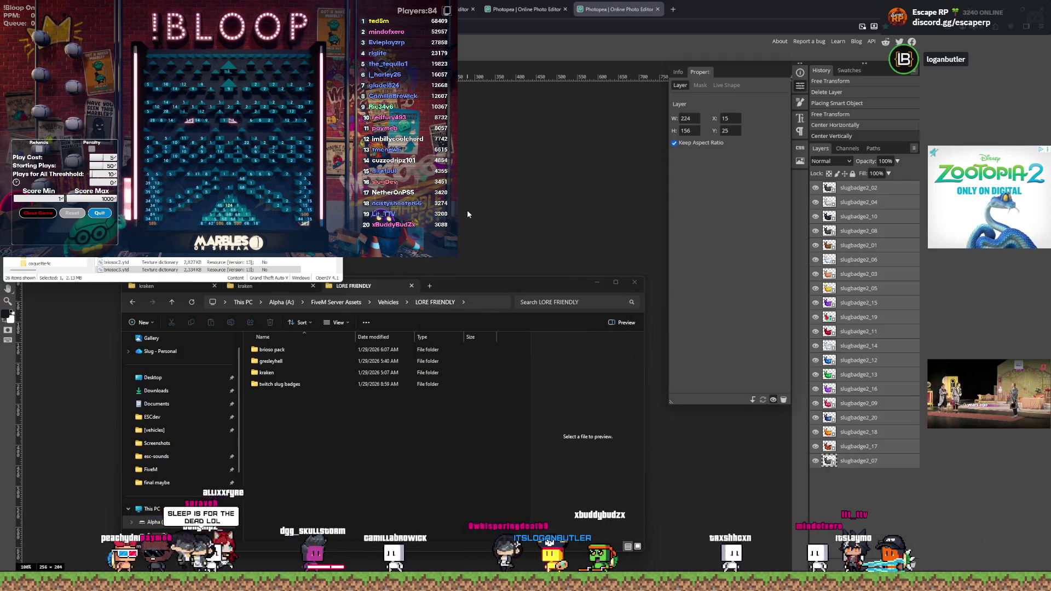
left_click(485, 217)
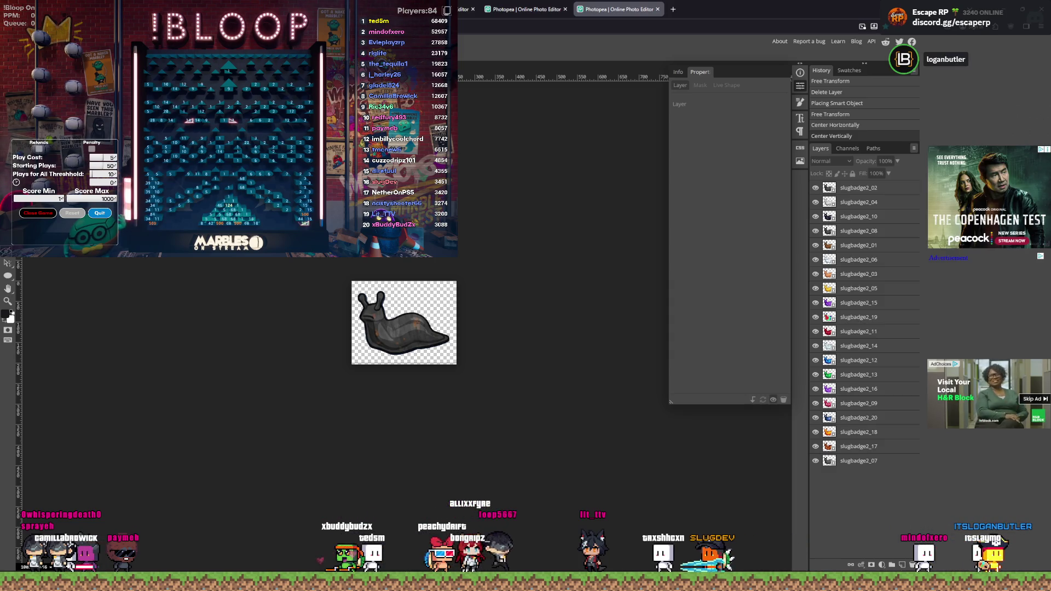
Step: Resize the slug badge canvas to a square 256×256
left_click(26, 41)
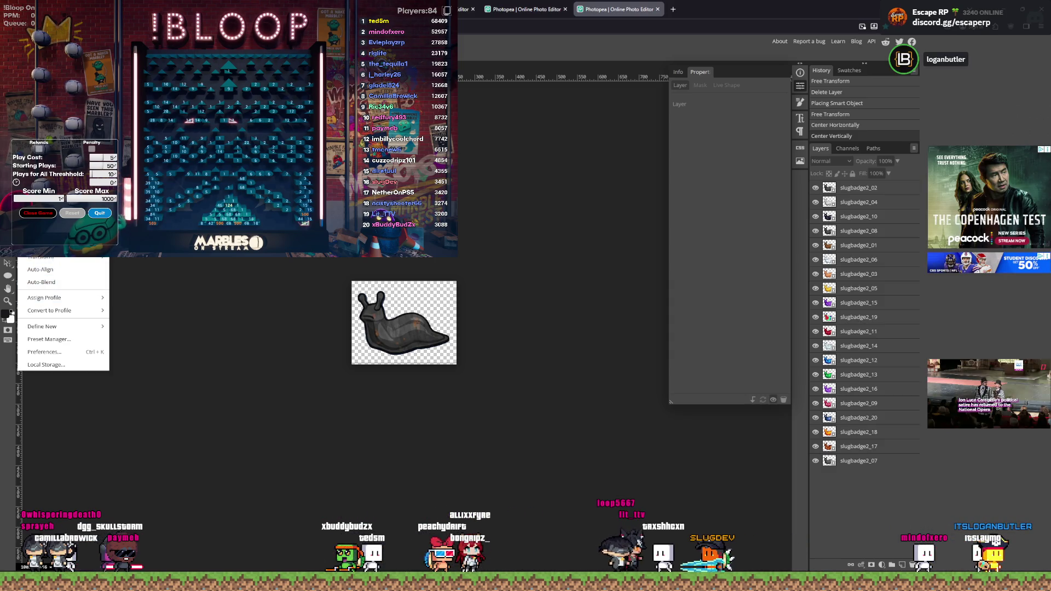
left_click(46, 264)
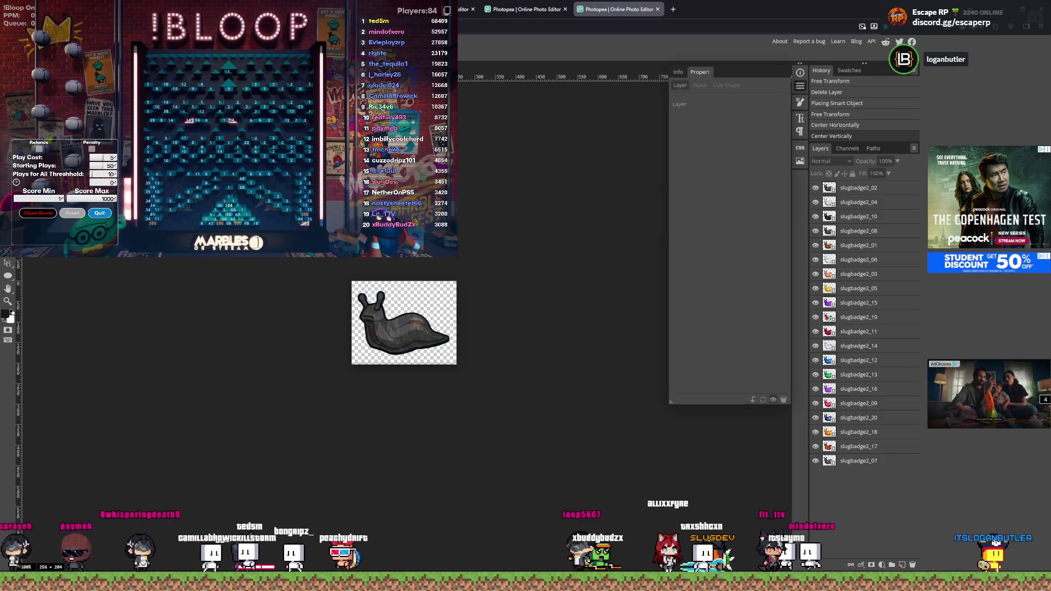
key("Return")
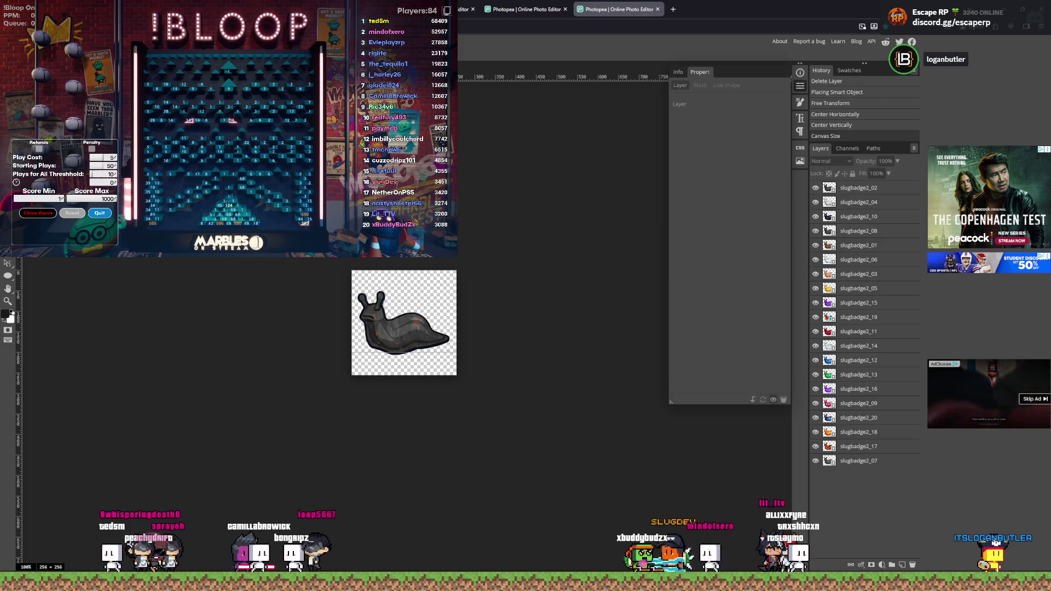
Step: Select the slugbadge2_02 layer and export every badge layer as a separate image file
left_click(860, 189)
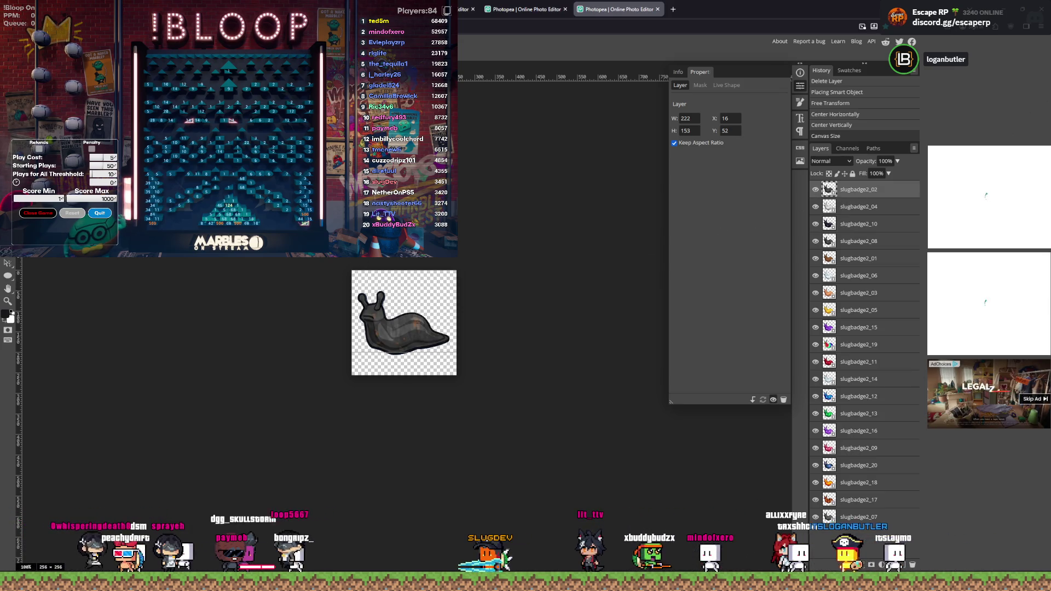
right_click(58, 264)
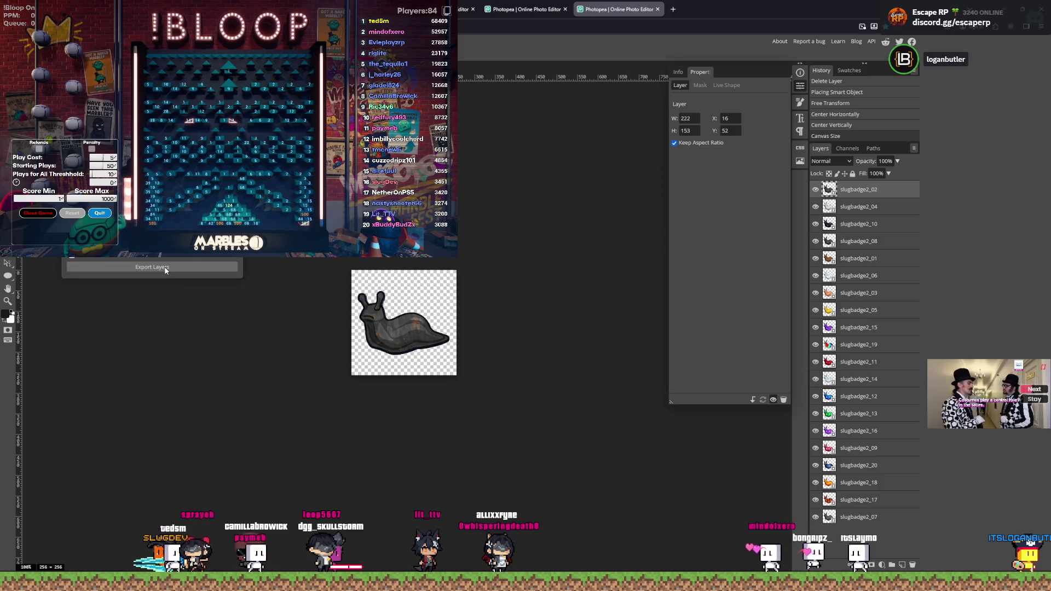
left_click(166, 268)
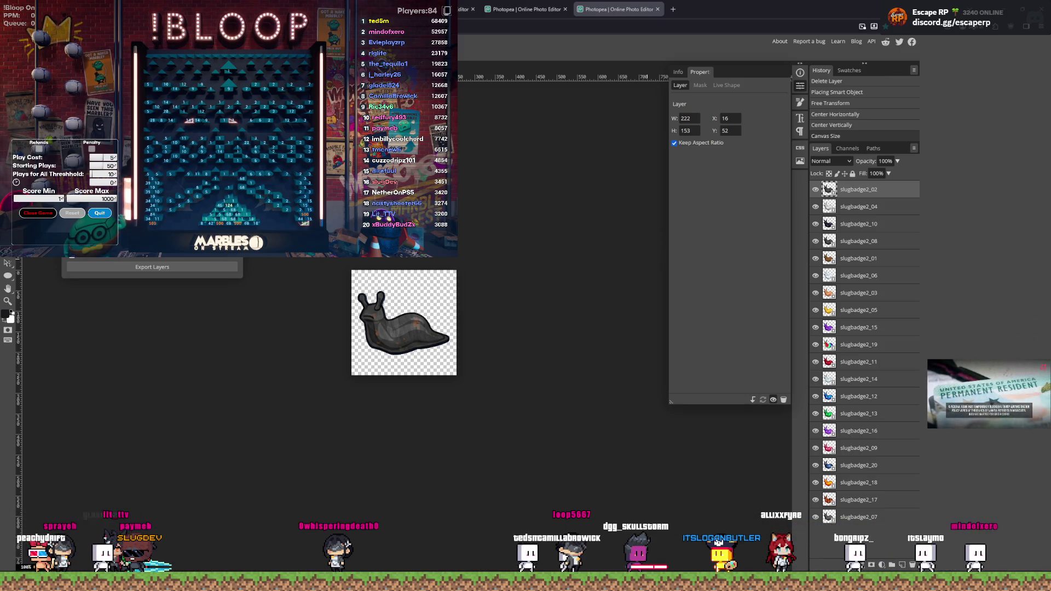
key("super+Tab")
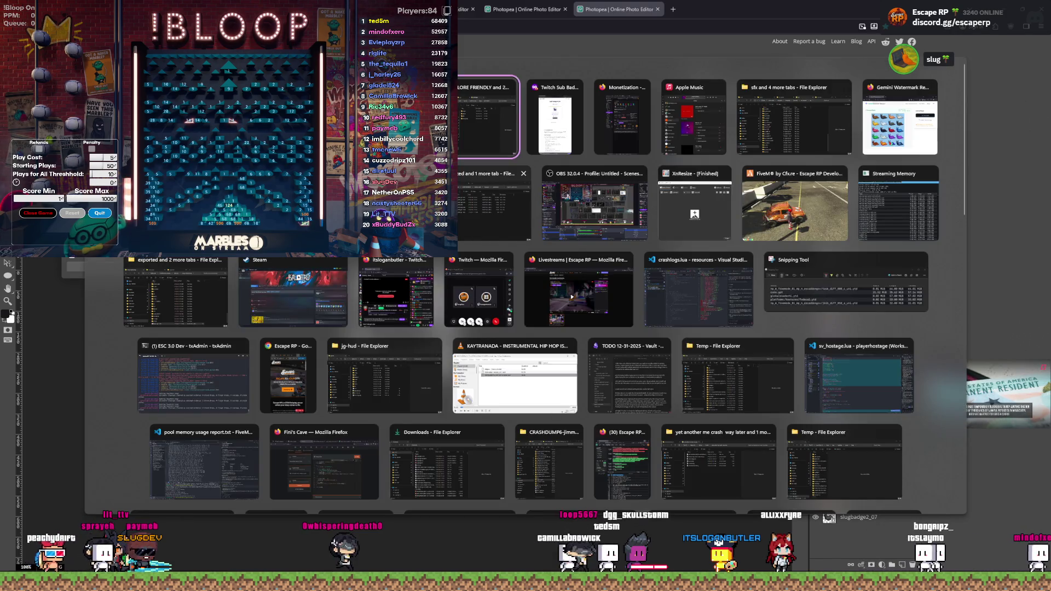
Step: Delete the 'final maybe' folder inside 'twitch slug badges'
left_click(487, 120)
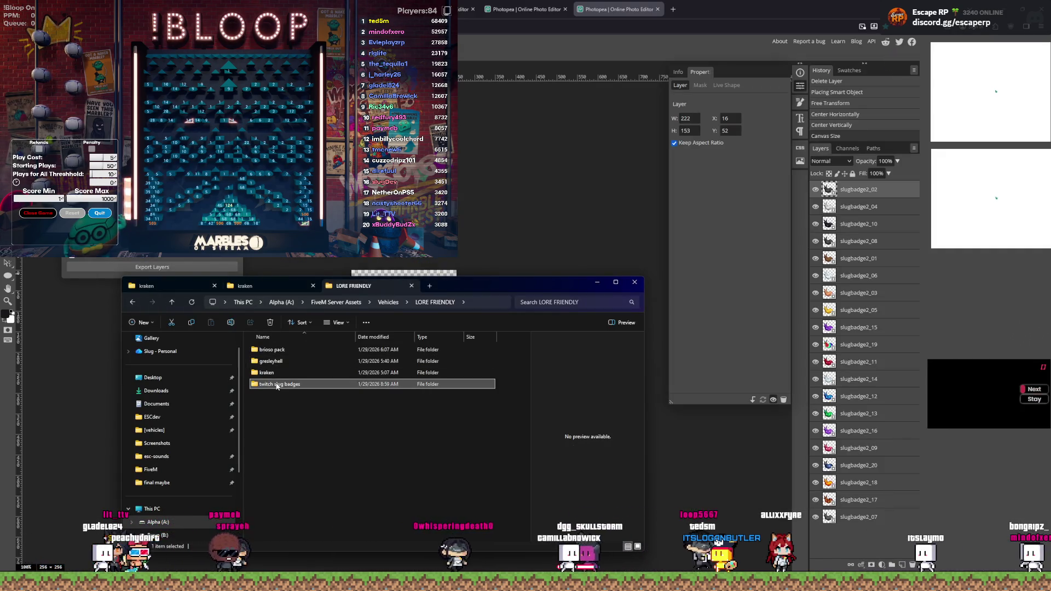
double_click(277, 384)
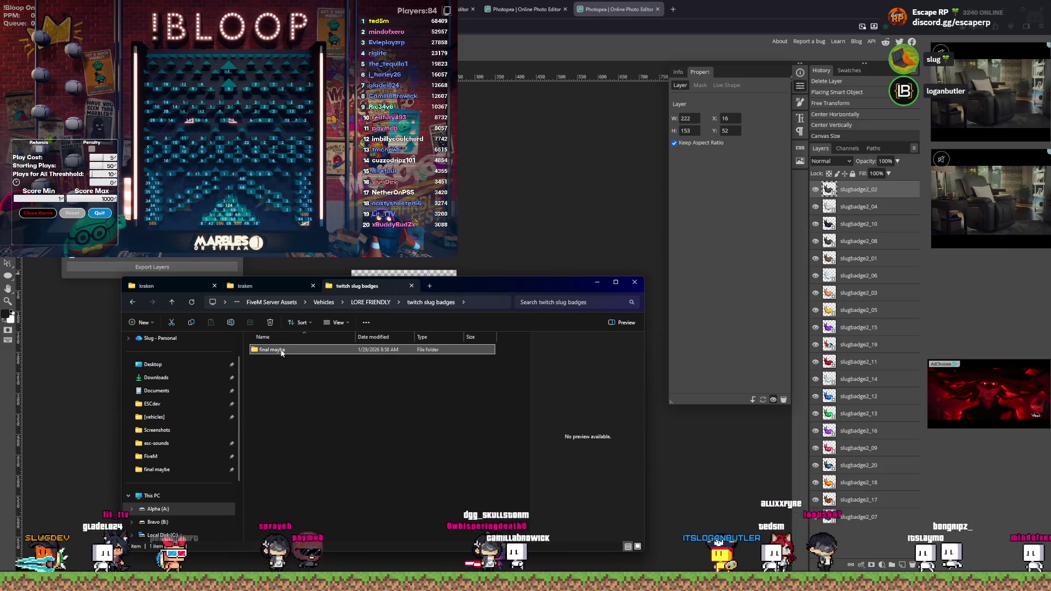
right_click(283, 354)
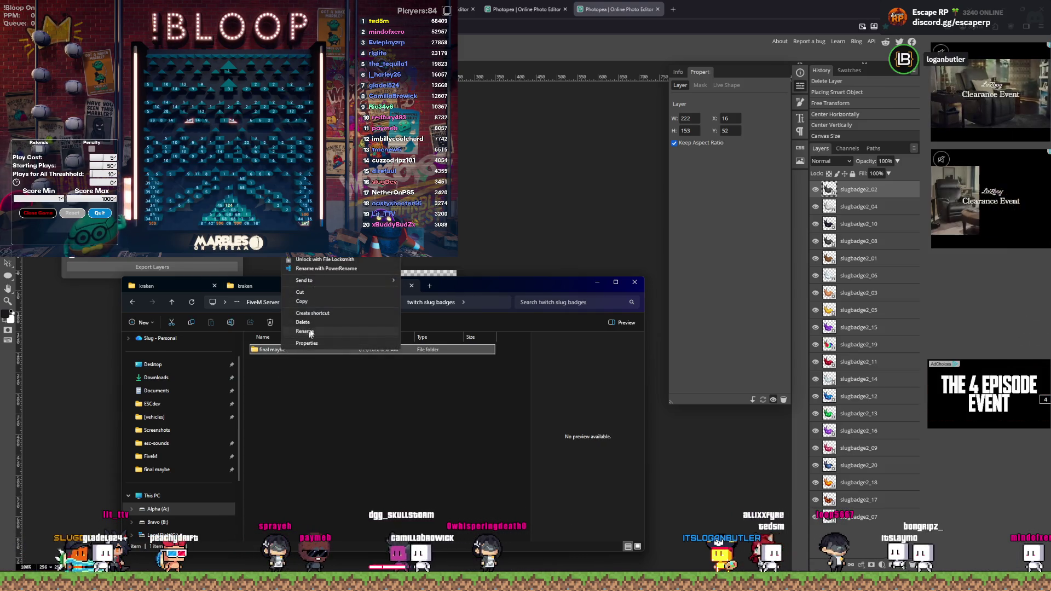
left_click(313, 322)
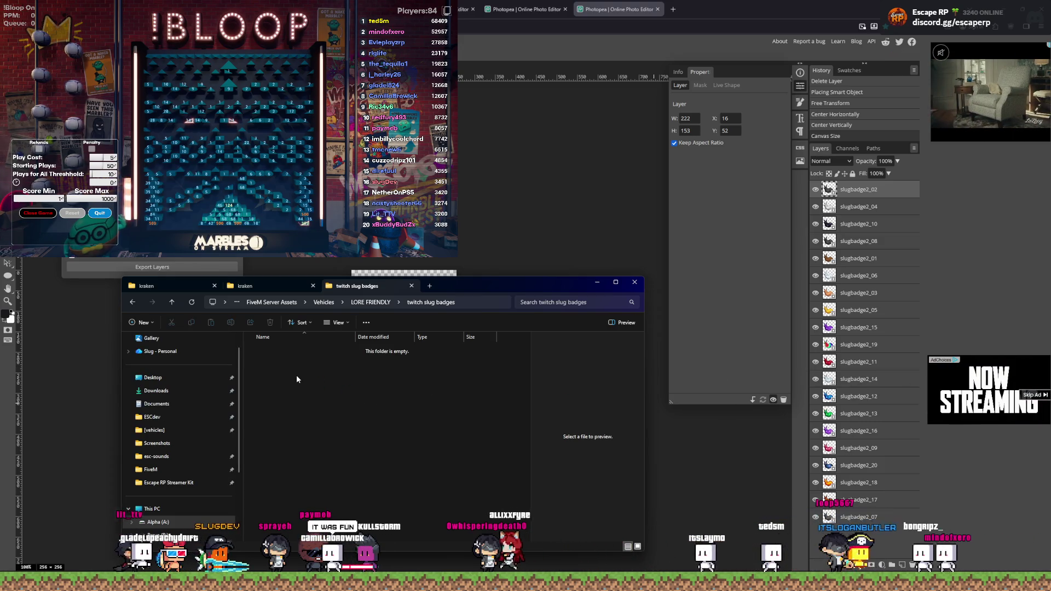
Step: Create an 'aligned square' folder, move the exported badge files into it, and open it
key("ctrl+shift+n")
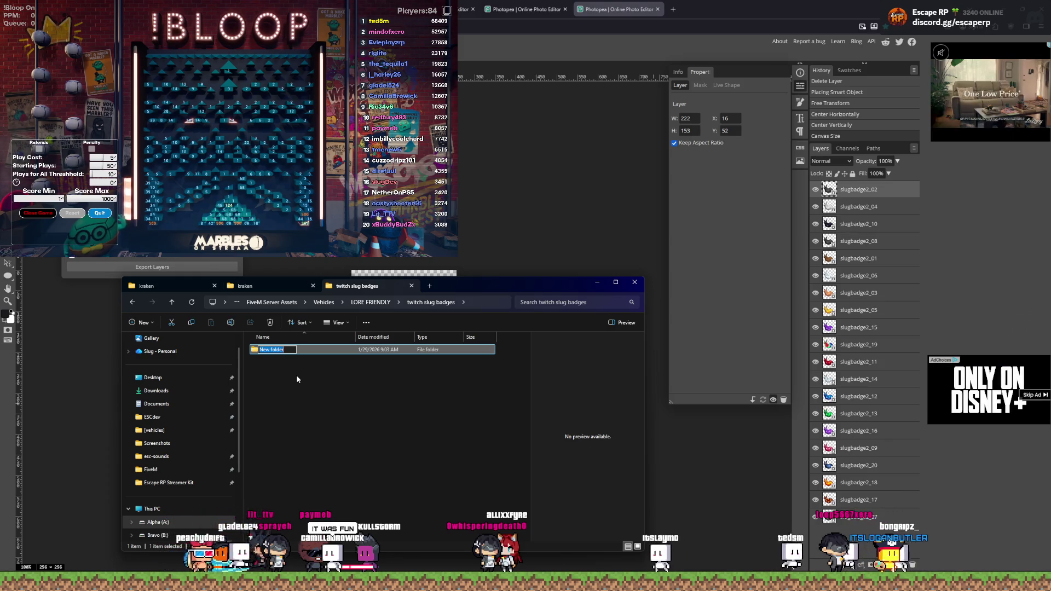
type("aligned square")
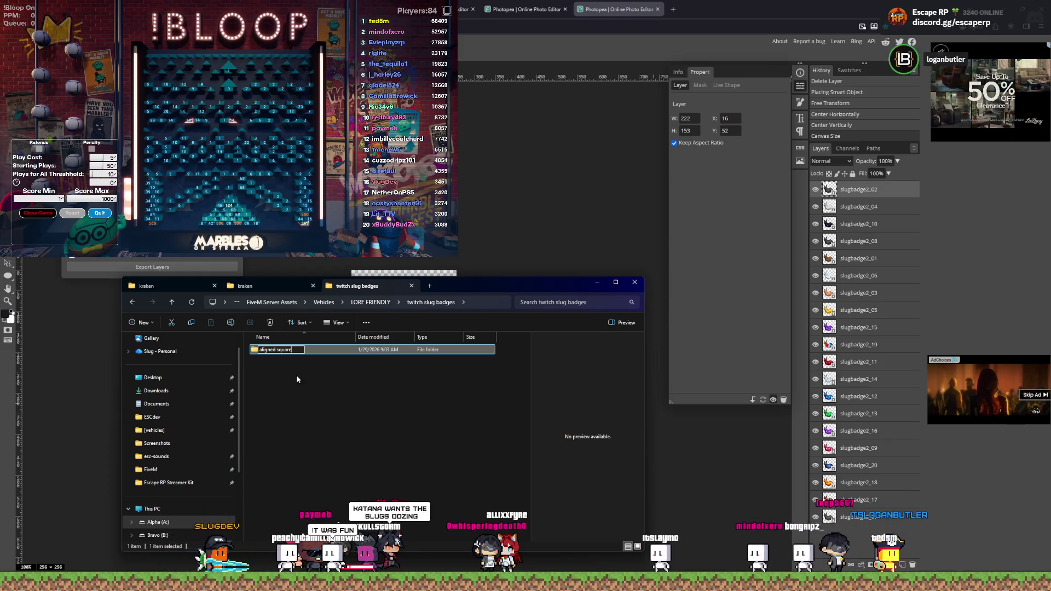
key("Return")
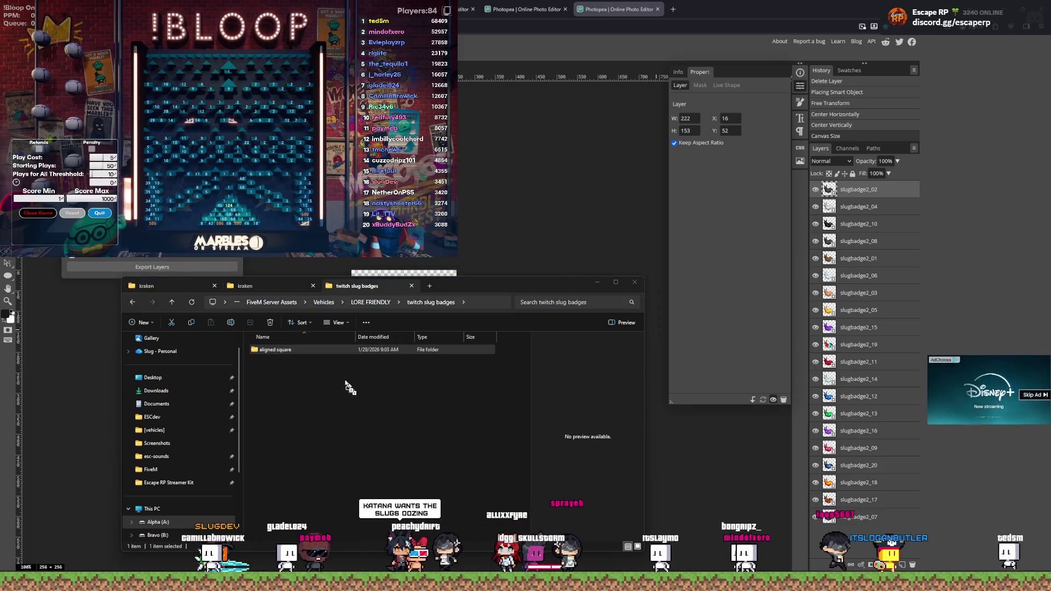
left_click_drag(348, 386, 315, 355)
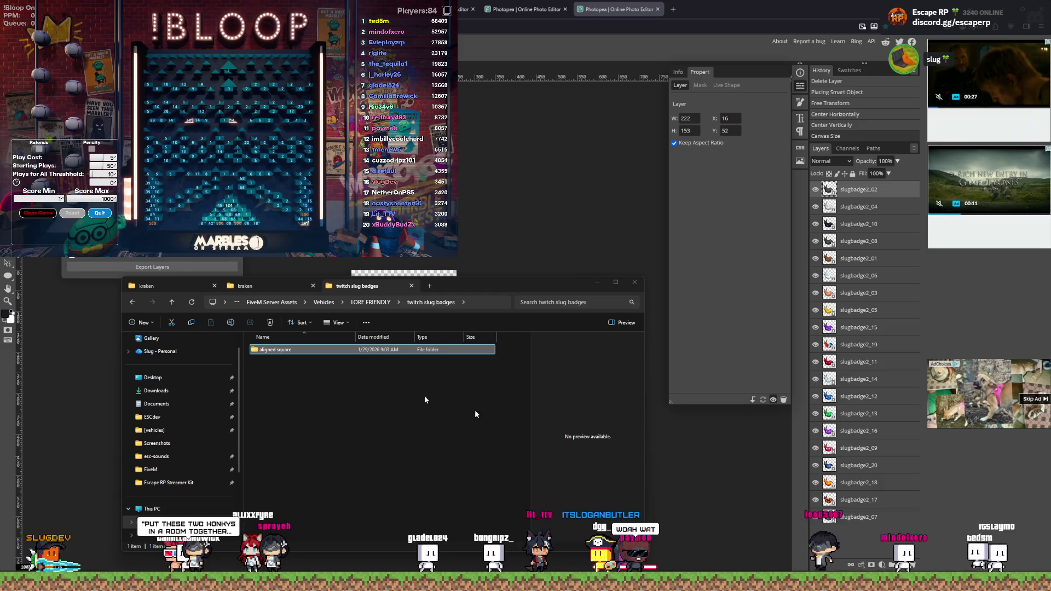
double_click(337, 349)
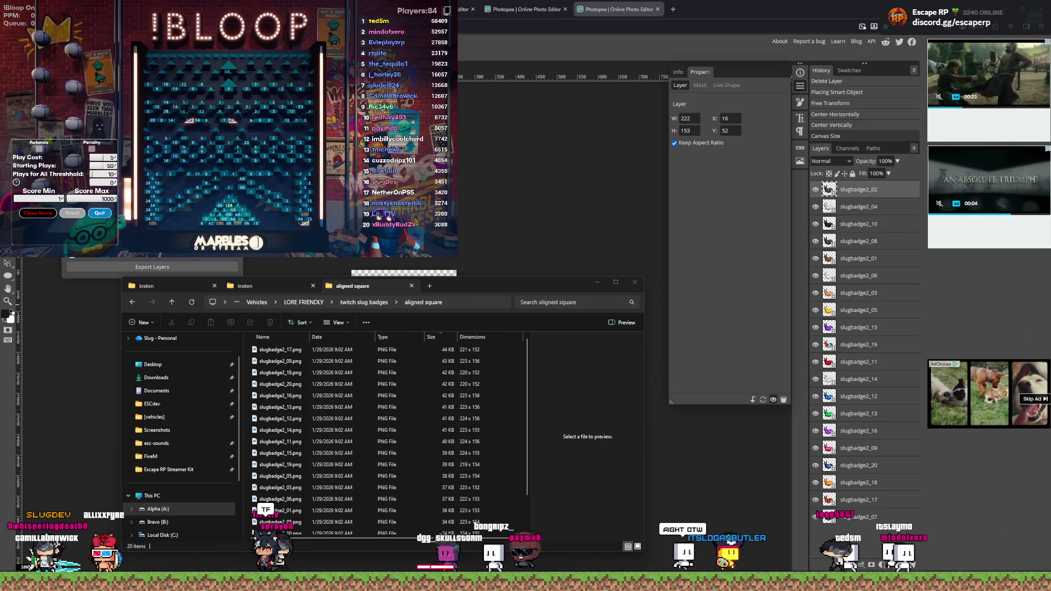
Step: Preview the badge files from slugbadge2_17 down to the slugbadge2_20 galaxy slug
left_click(299, 353)
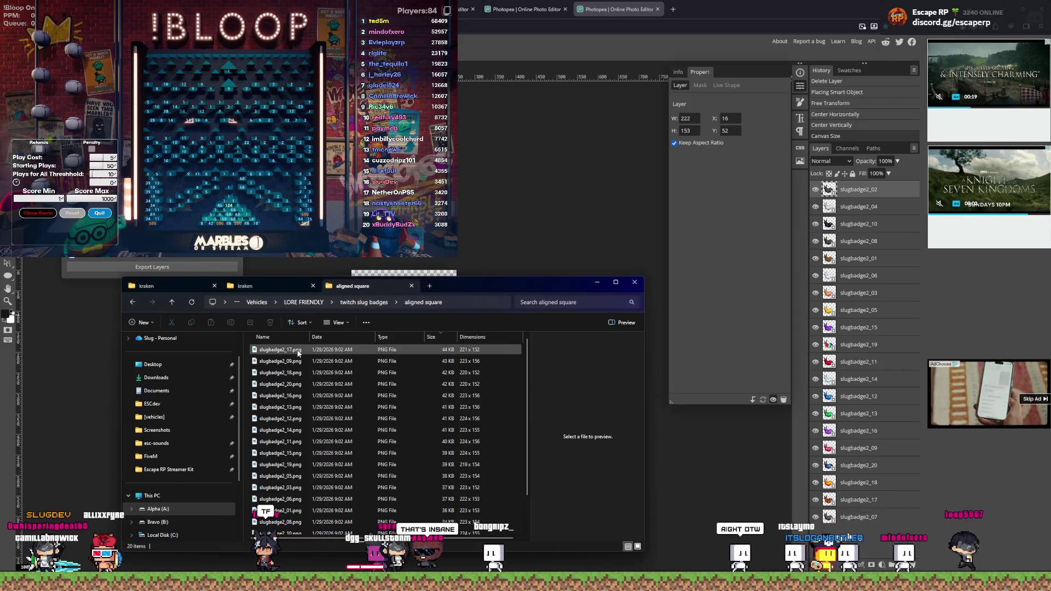
key("Down")
key("Down")
key("Down")
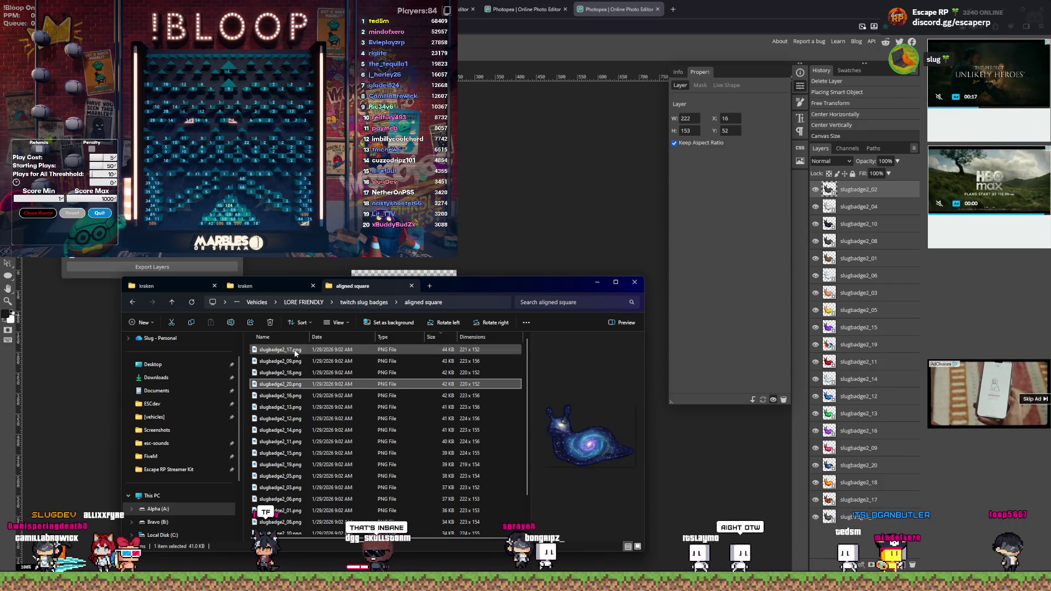
key("Down")
key("Up")
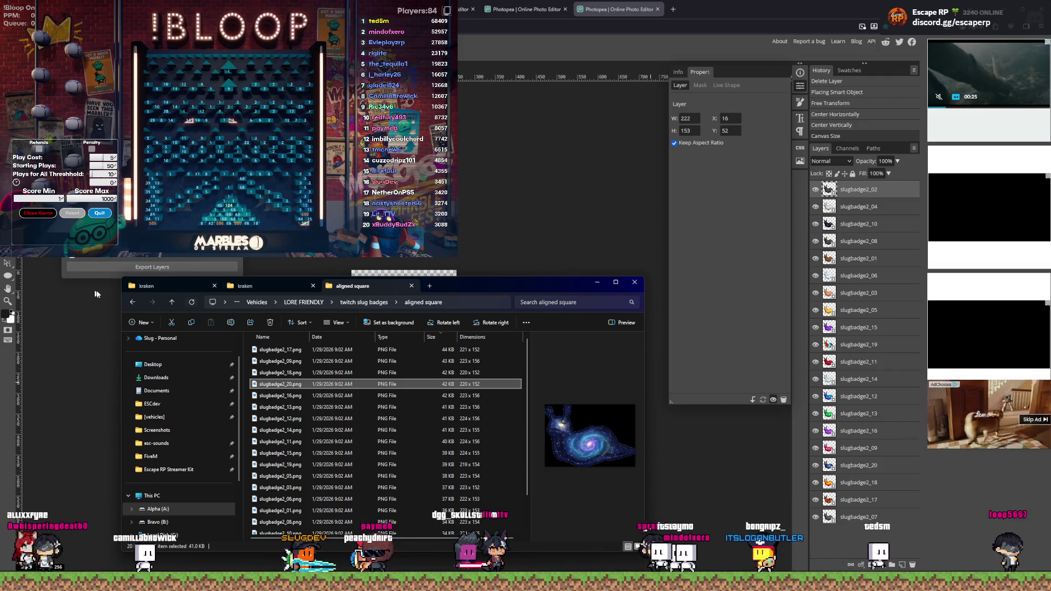
key("super+Tab")
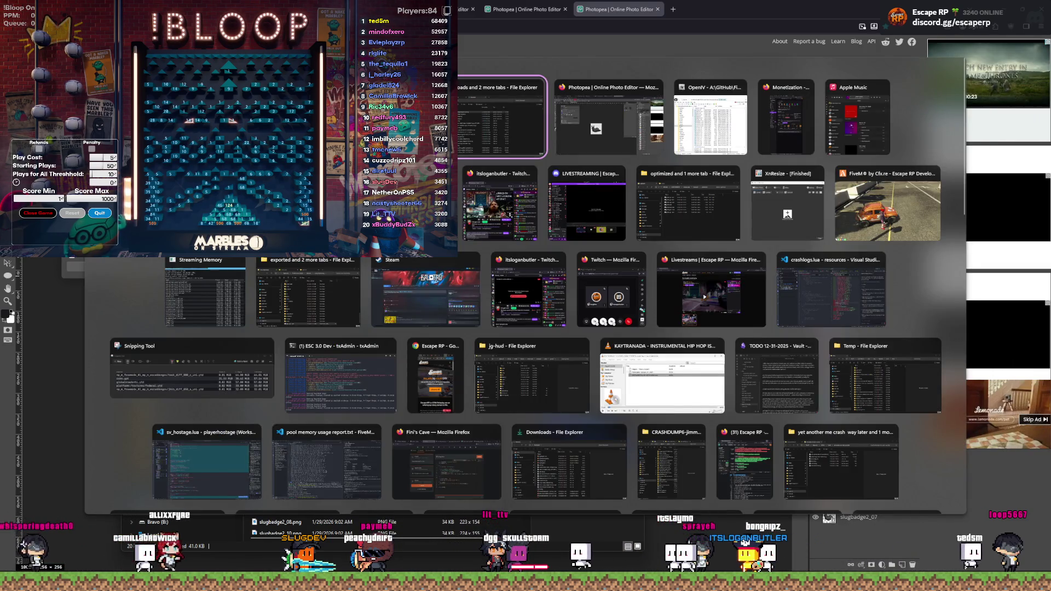
key("Escape")
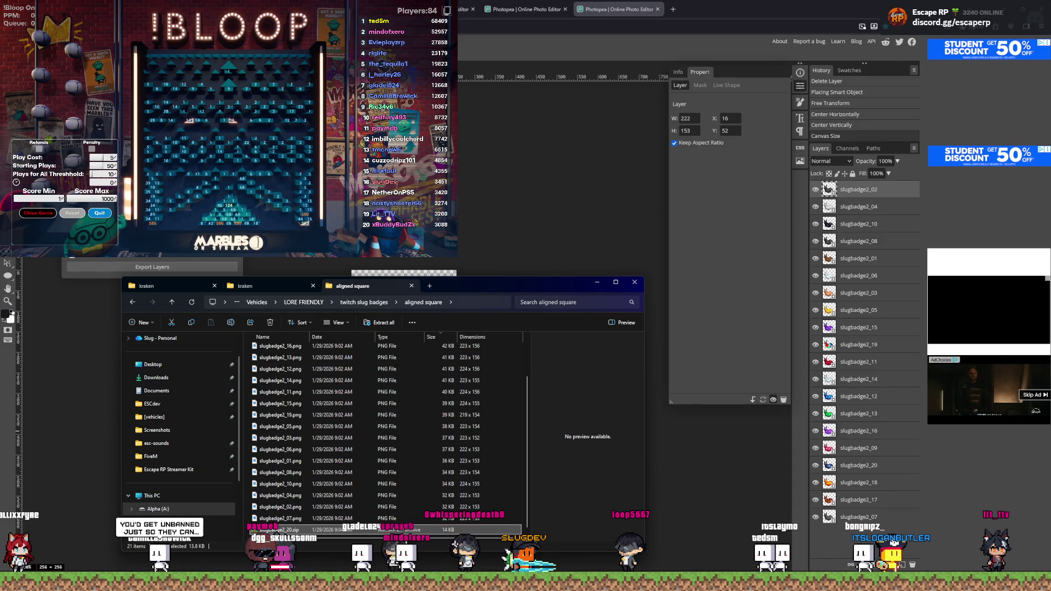
Step: Move the File Explorer window aside to uncover the slug canvas in Photopea
mouse_move(462, 285)
left_mouse_down()
mouse_move(458, 374)
mouse_move(575, 221)
left_mouse_up()
left_click(574, 220)
key("alt+Tab")
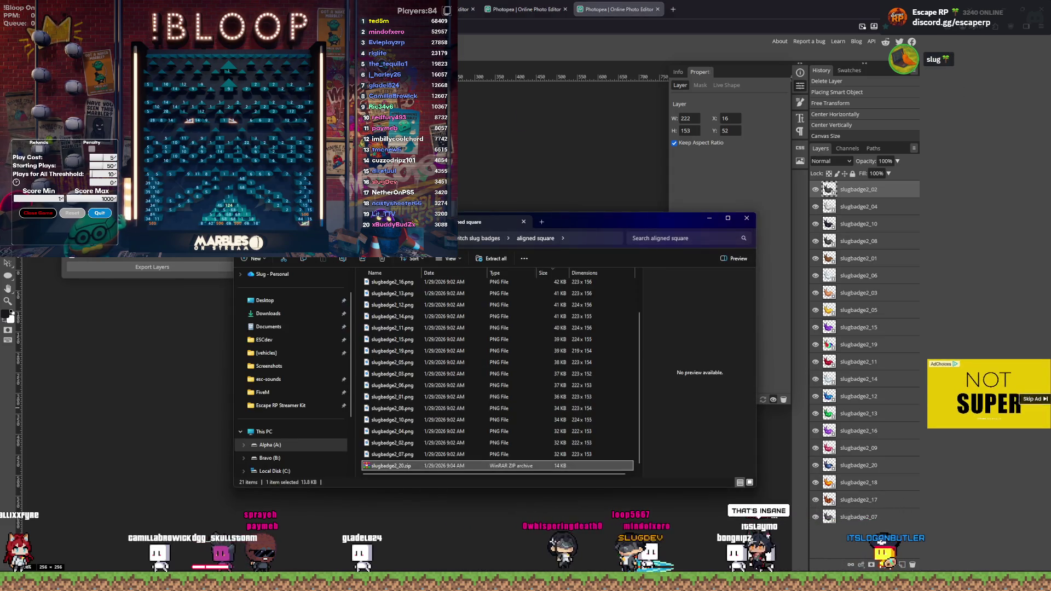
mouse_move(591, 220)
left_mouse_down()
mouse_move(534, 435)
mouse_move(546, 239)
left_mouse_up()
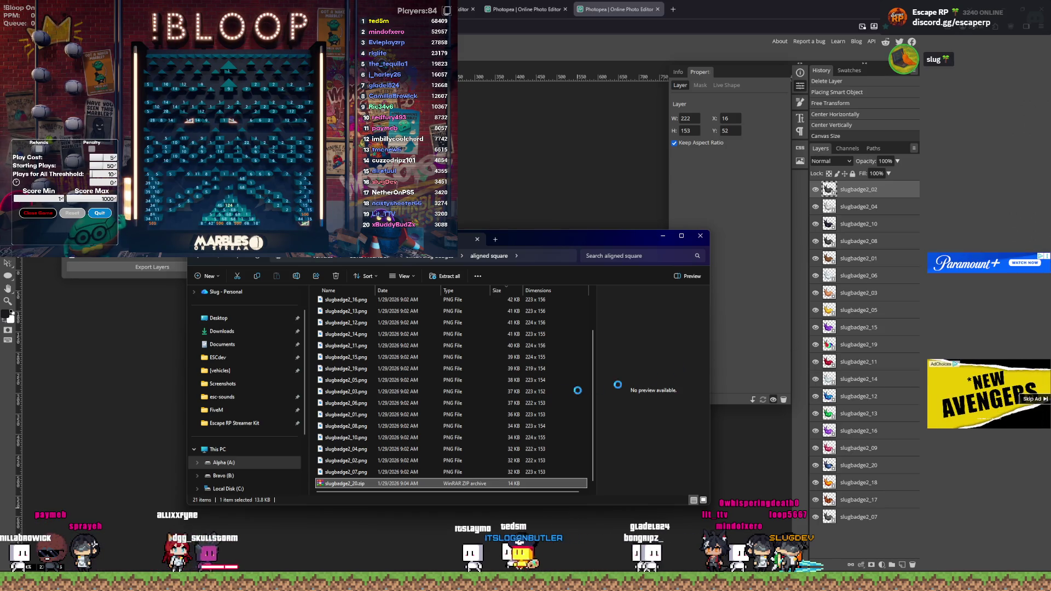
Step: Delete the slugbadge2_20.zip archive from the aligned square folder
right_click(347, 482)
key("Escape")
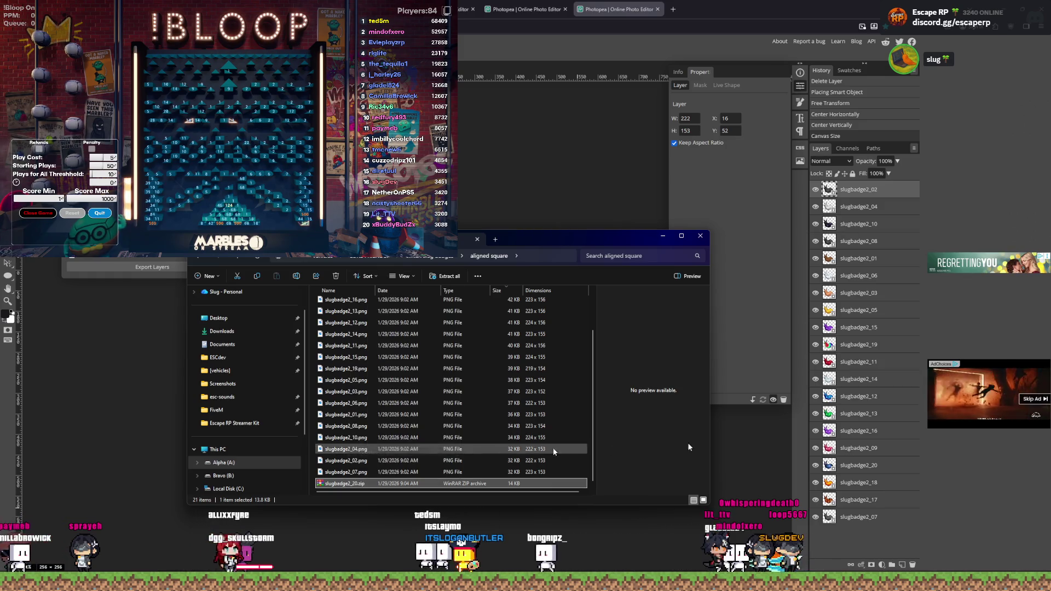
key("Delete")
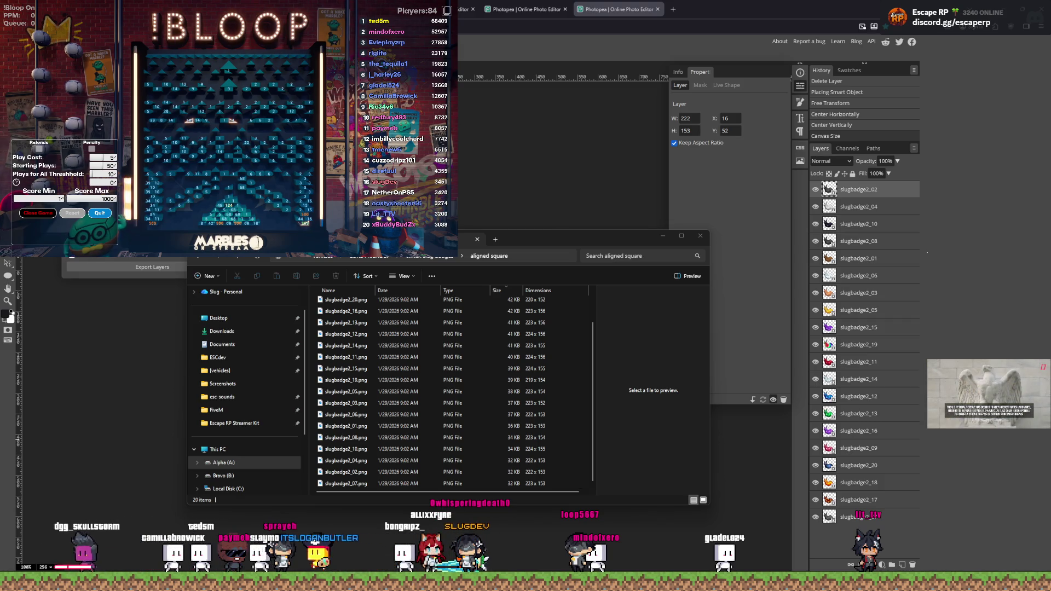
left_click(122, 267)
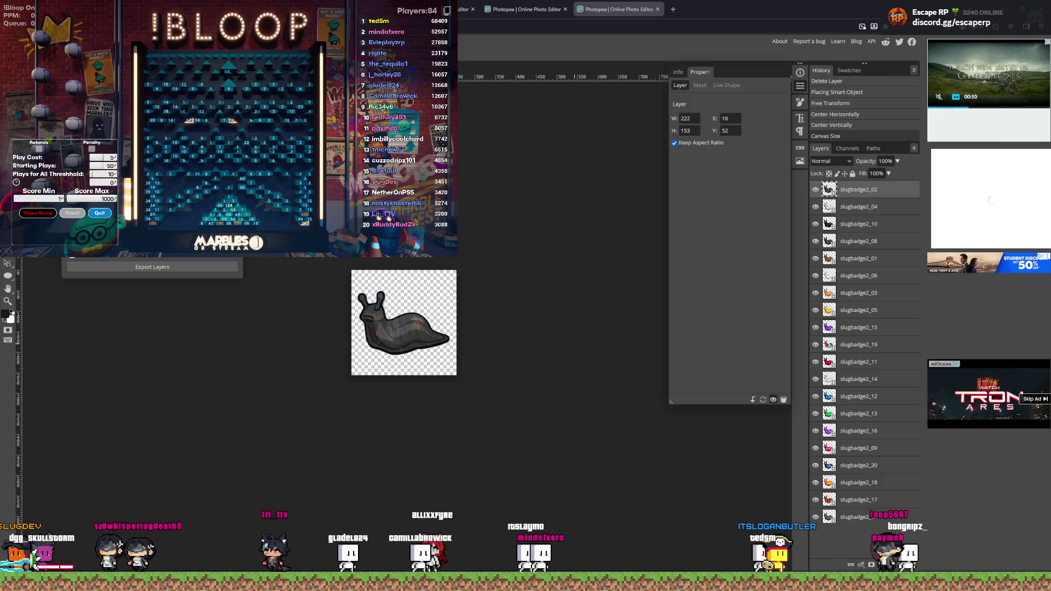
Step: Select all 20 old slugbadge2 PNGs in aligned square and delete them
key("super+Tab")
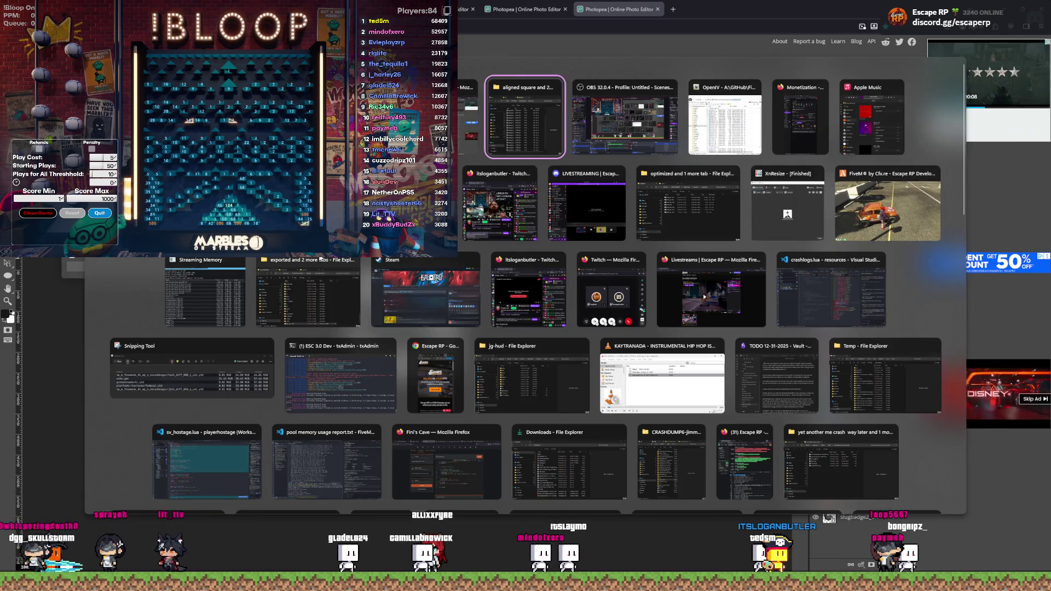
key("Return")
left_click(414, 392)
key("ctrl+a")
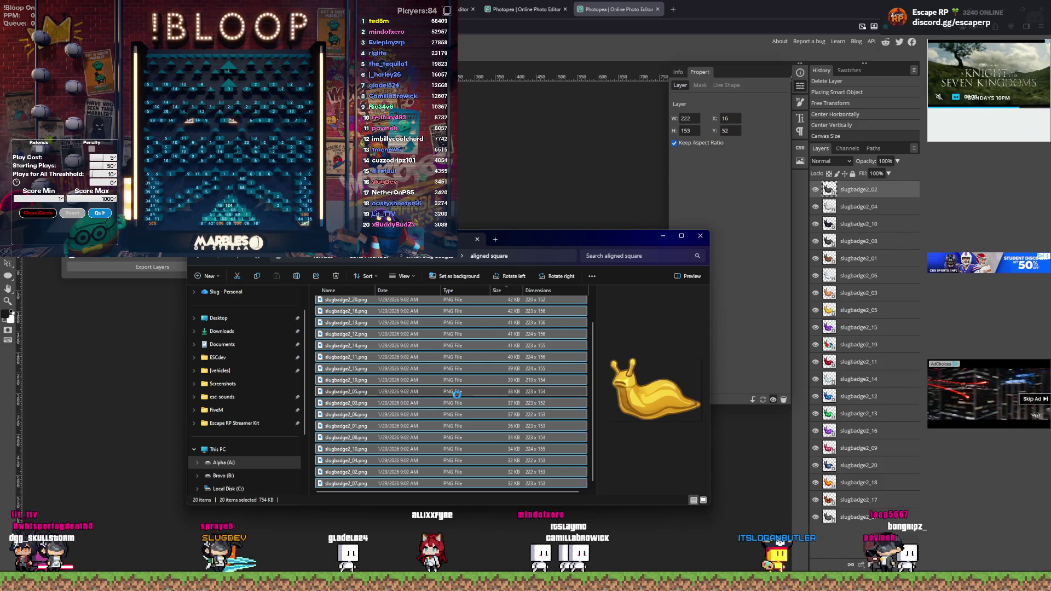
key("Delete")
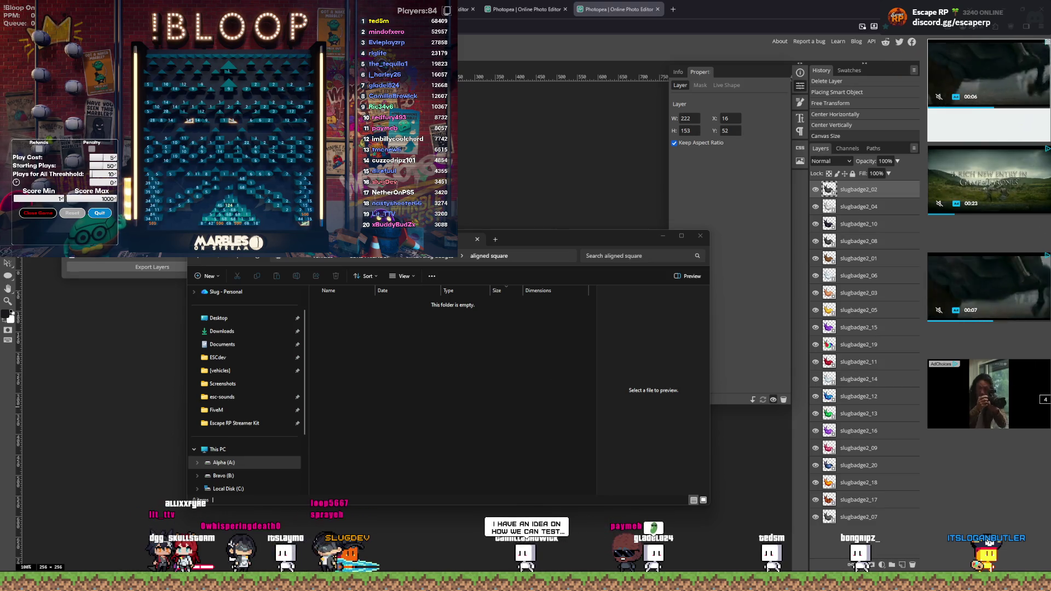
Step: Paste the 20 new 256×256 slugbadge2 PNGs into aligned square and preview slugbadge2_20
left_click(403, 332)
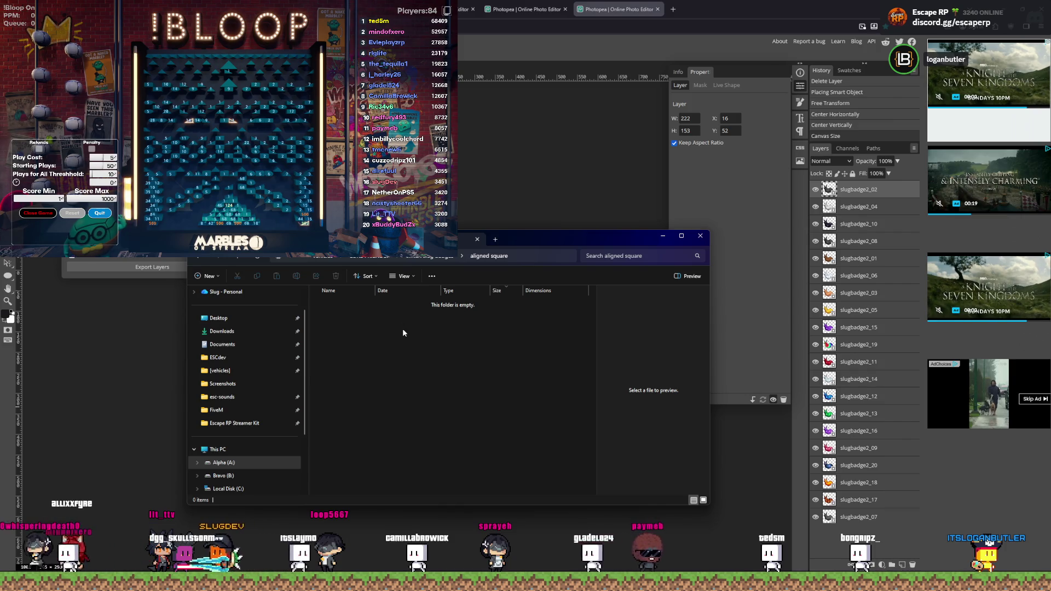
key("ctrl+v")
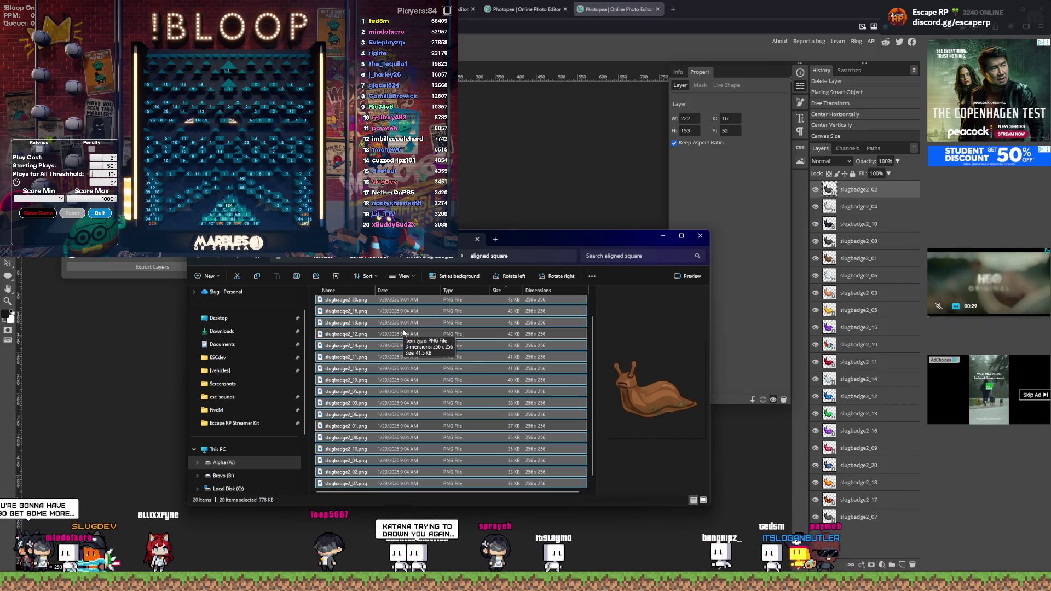
left_click(393, 302)
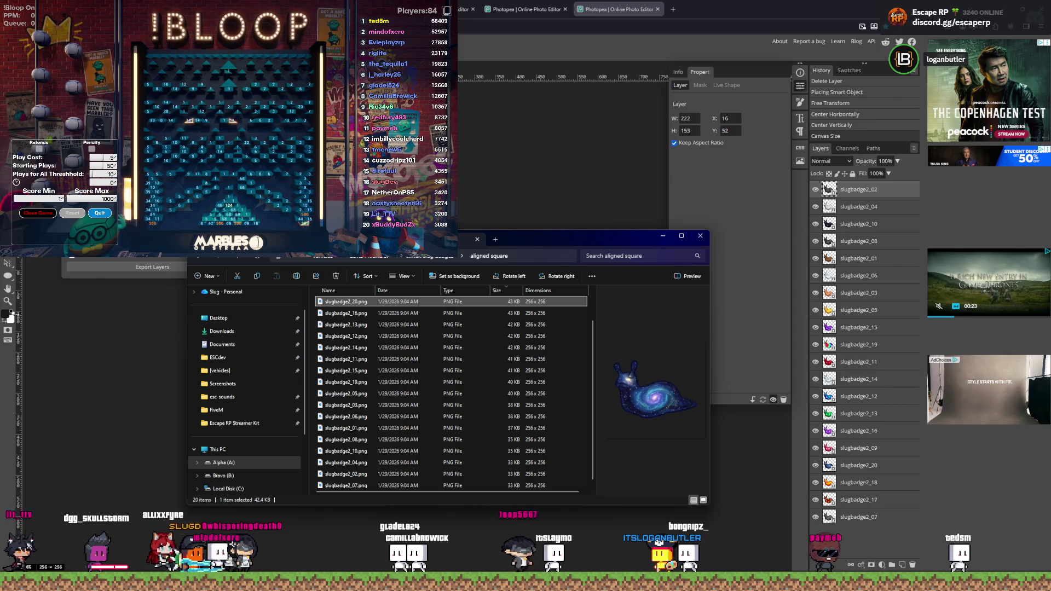
key("alt+Tab")
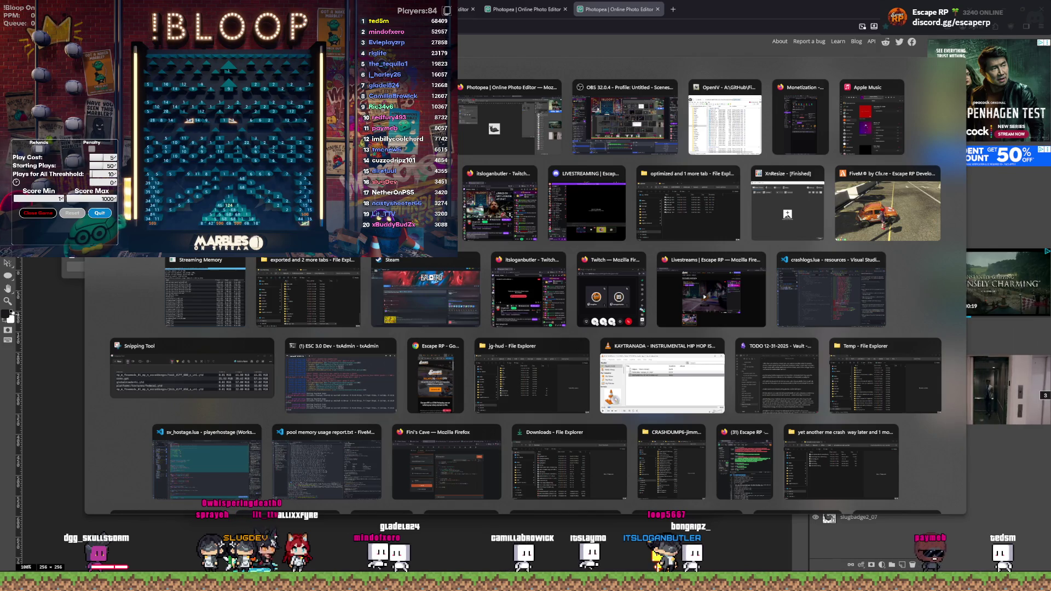
key("Escape")
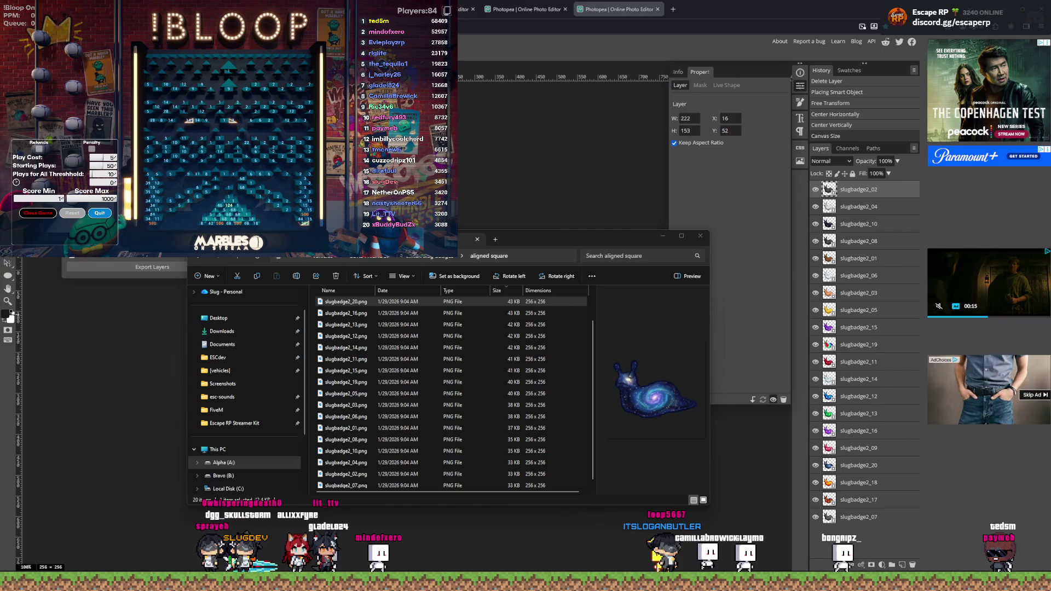
key("alt+Tab")
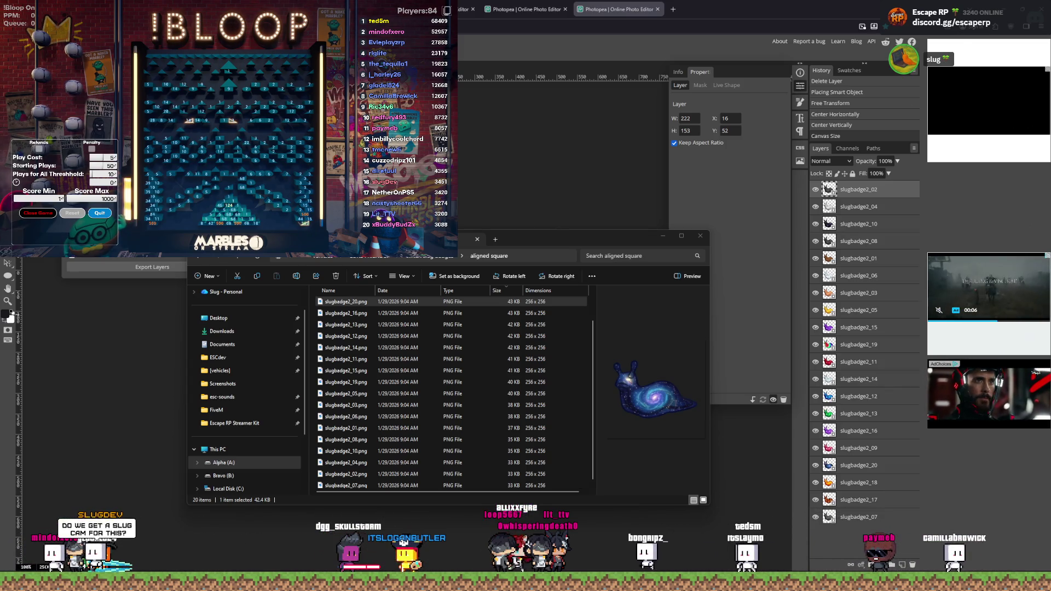
Step: Go up from aligned square to 'twitch slug badges' with the 18px, 36px and 72px PNGs
left_click(265, 290)
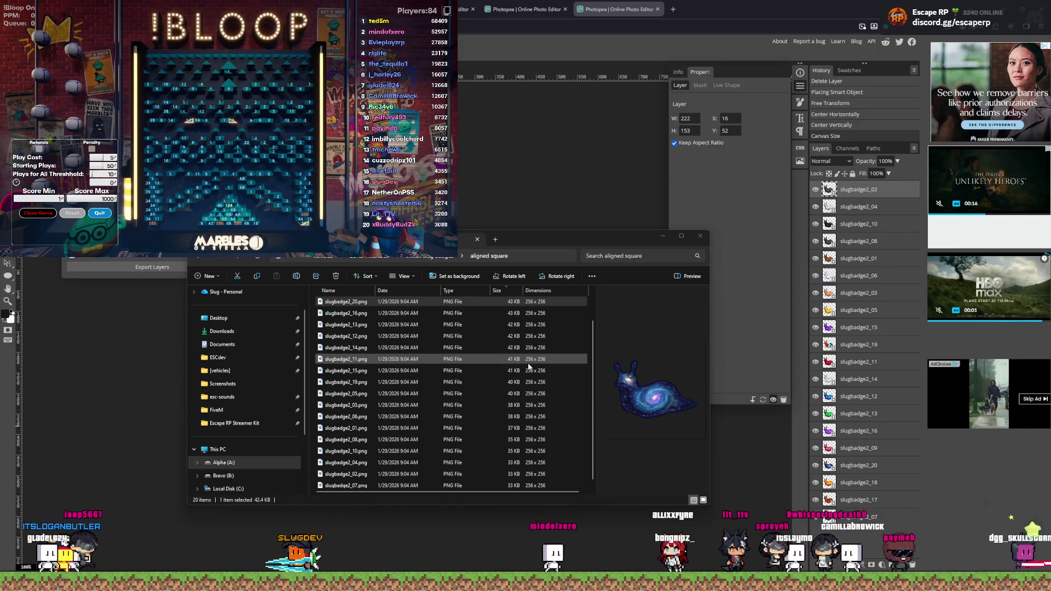
key("alt+Left")
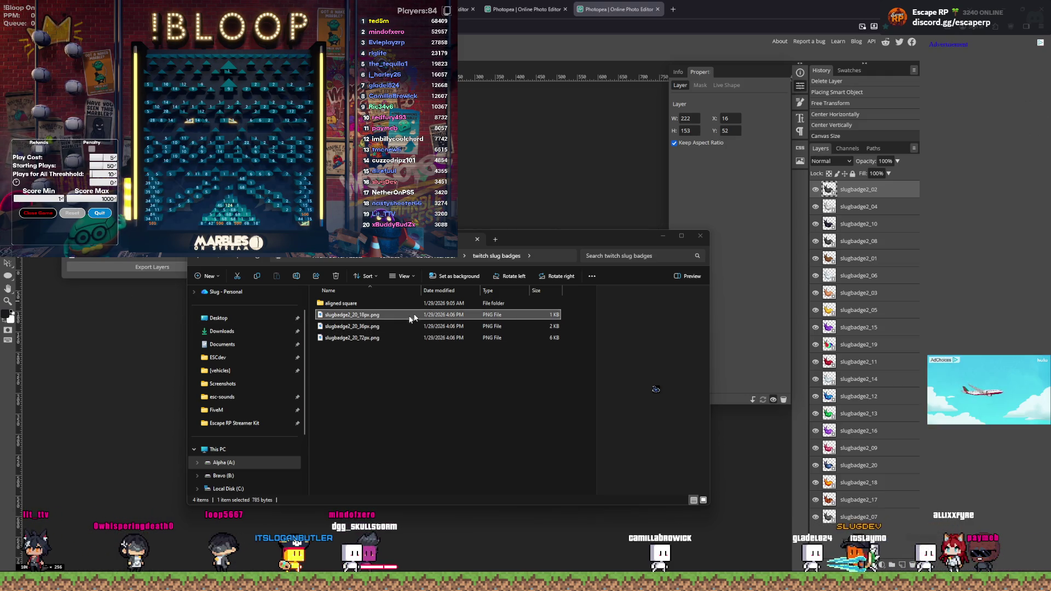
double_click(434, 304)
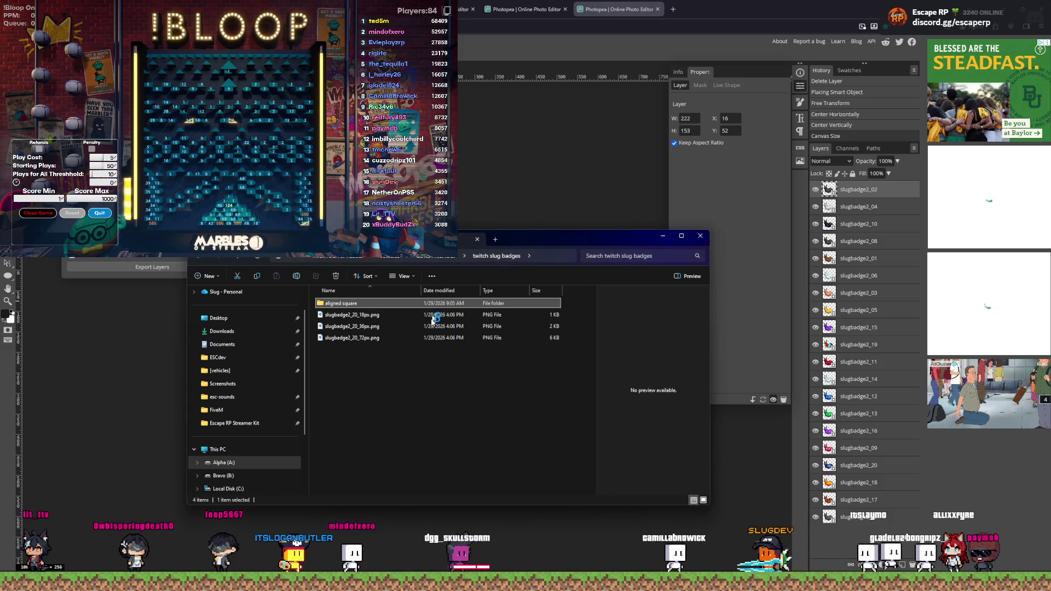
left_click(377, 305)
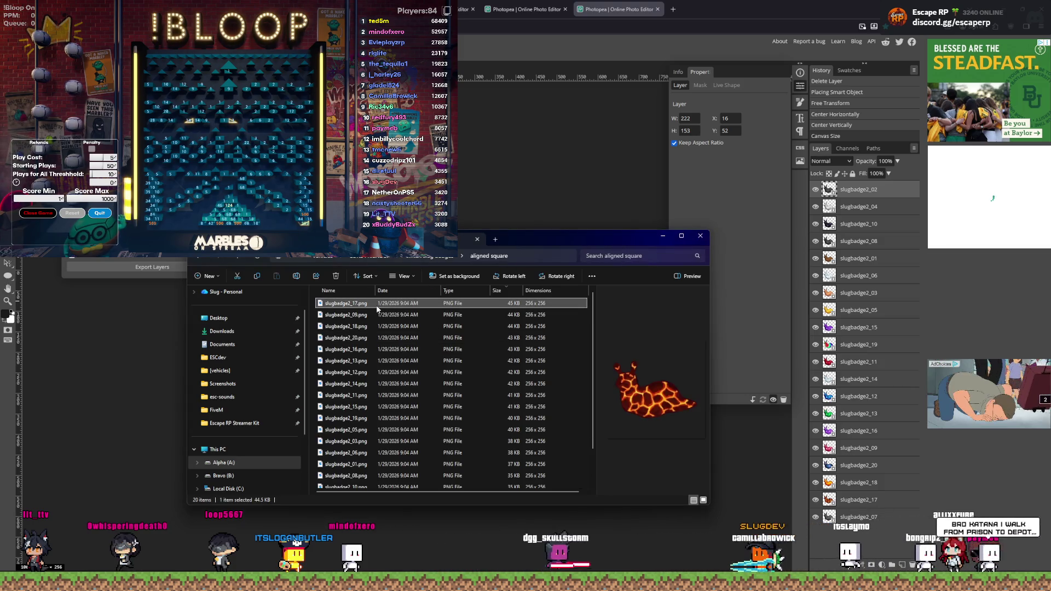
key("Down")
key("Down")
key("Down")
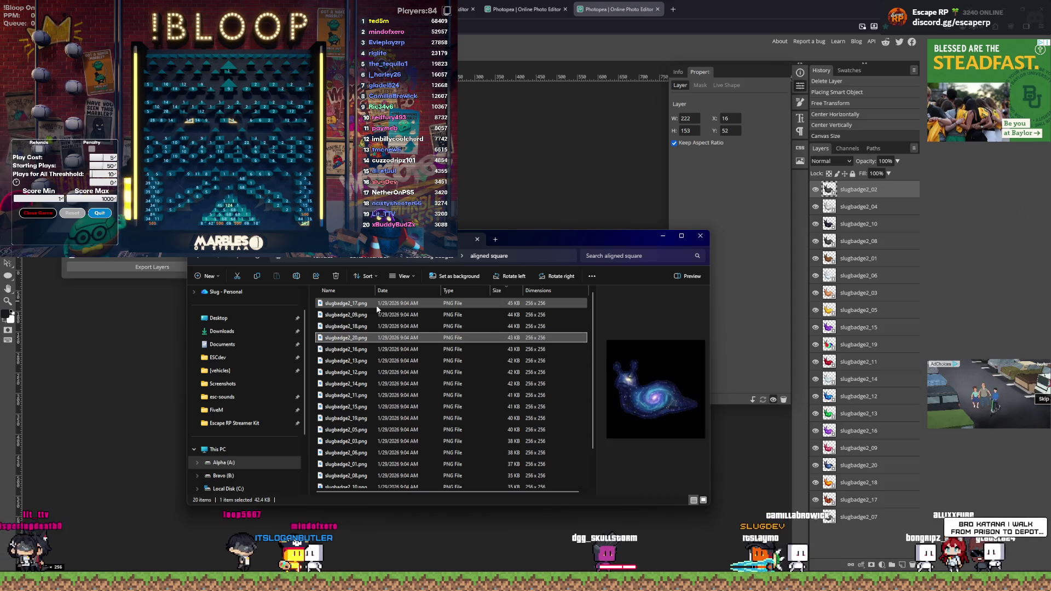
key("Down")
key("Down")
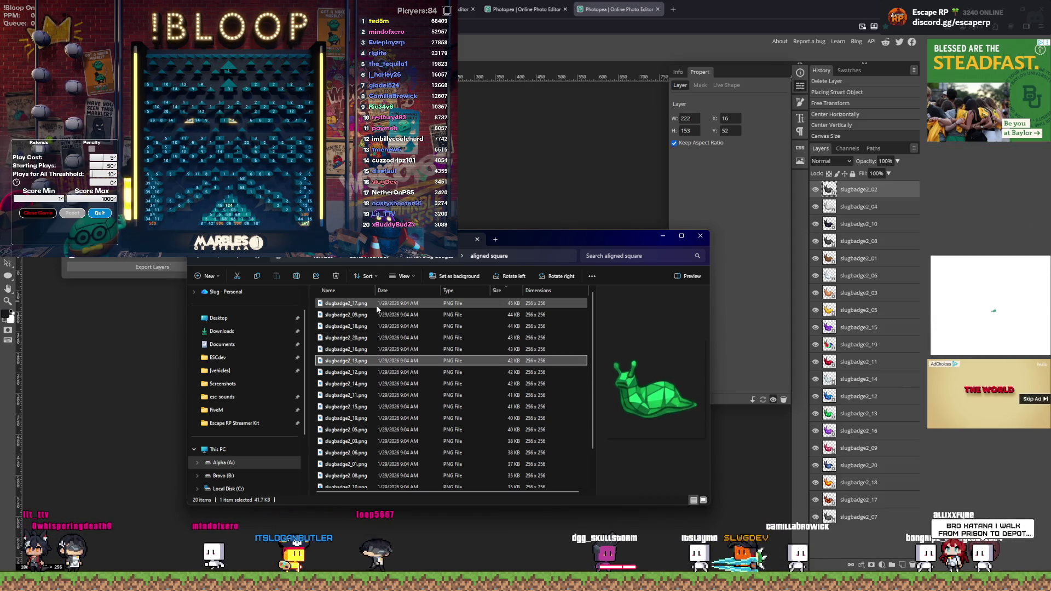
key("Up")
key("Up")
key("Up")
key("Up")
key("Up")
key("Down")
key("Down")
key("Down")
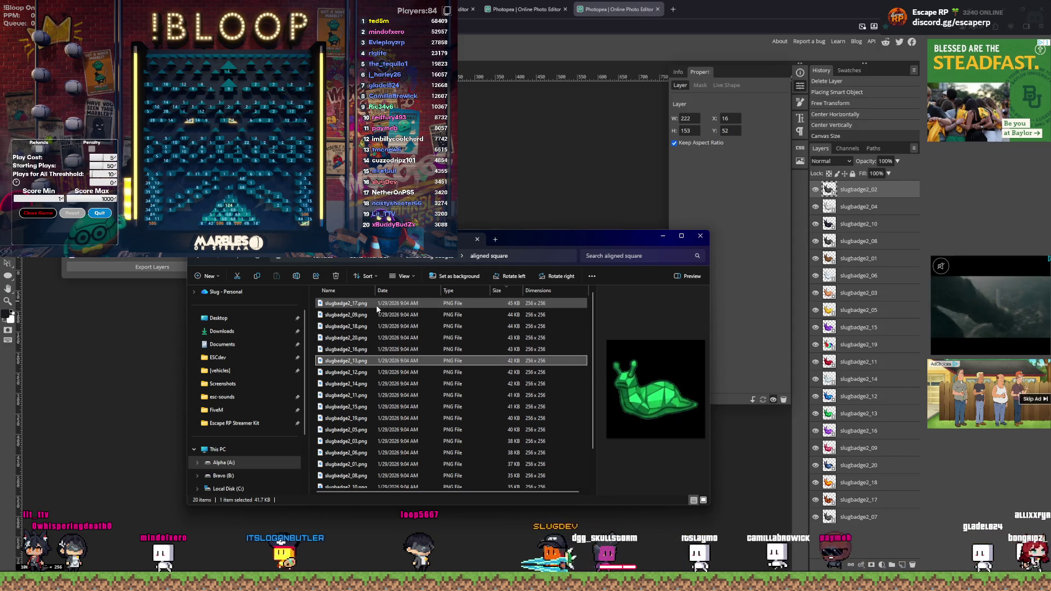
key("Down")
key("Down")
key("Down")
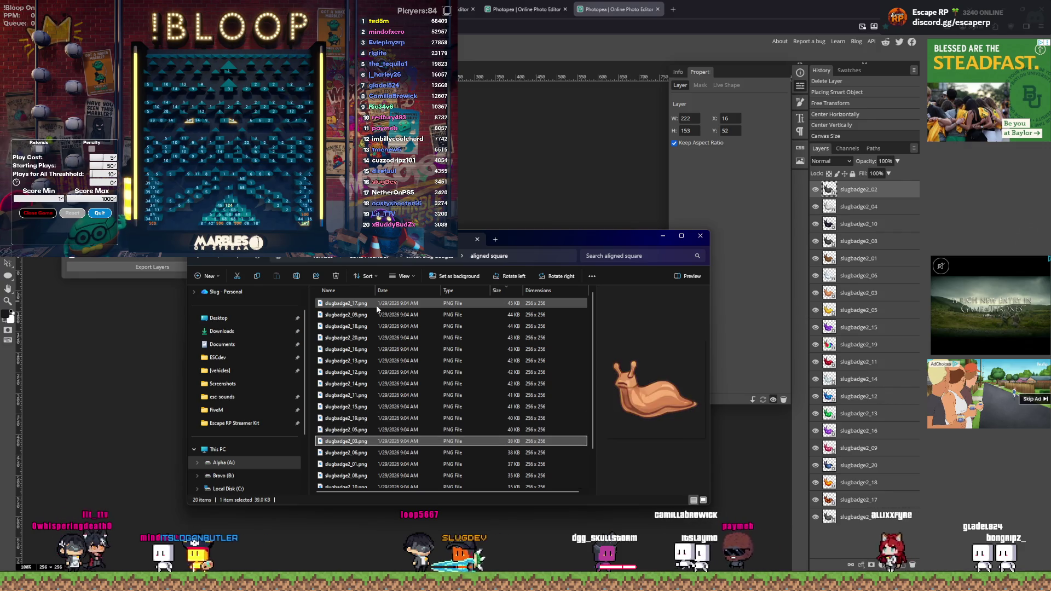
key("Down")
key("Down")
key("Down")
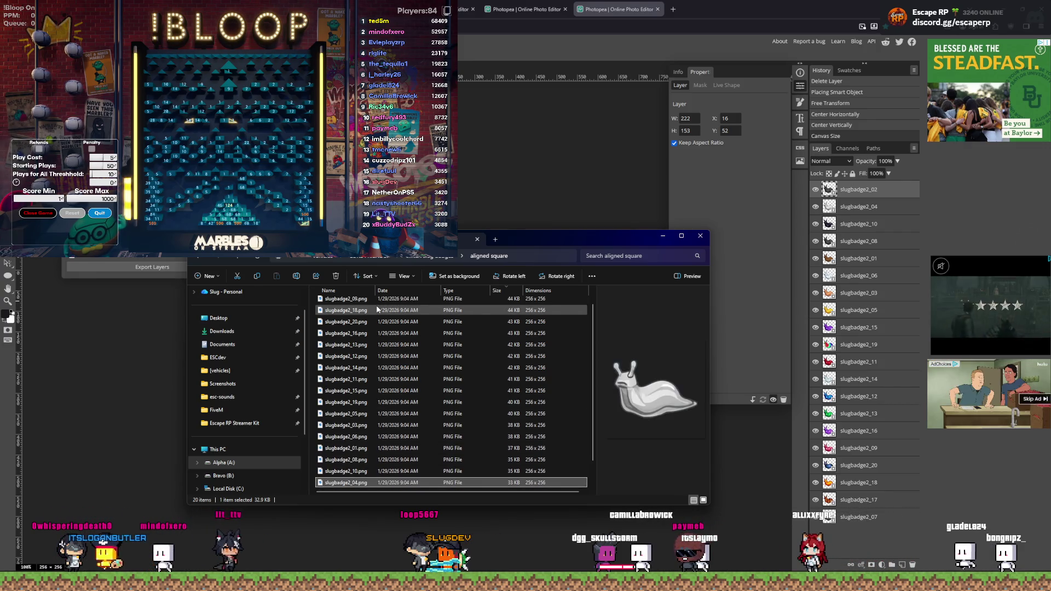
key("Down")
key("Down")
key("Up")
key("Up")
key("Up")
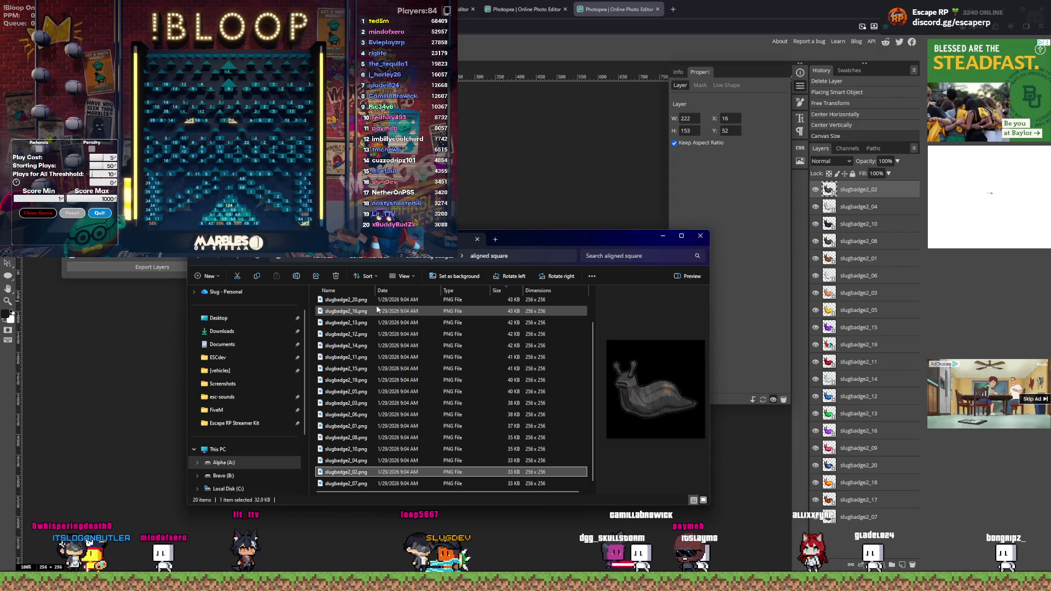
key("Up")
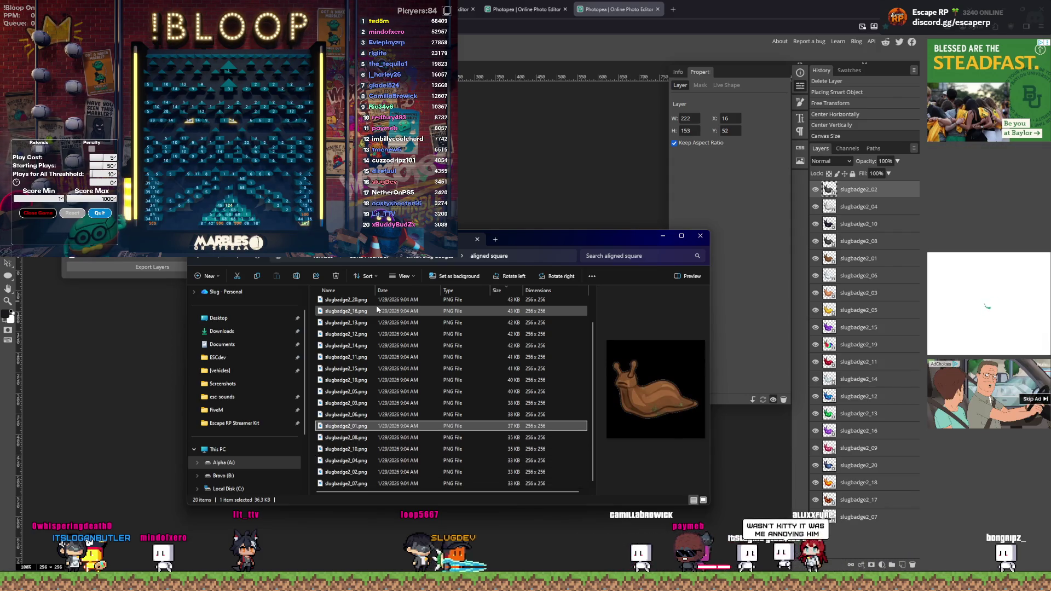
key("Down")
key("Down")
key("Up")
key("Up")
key("Up")
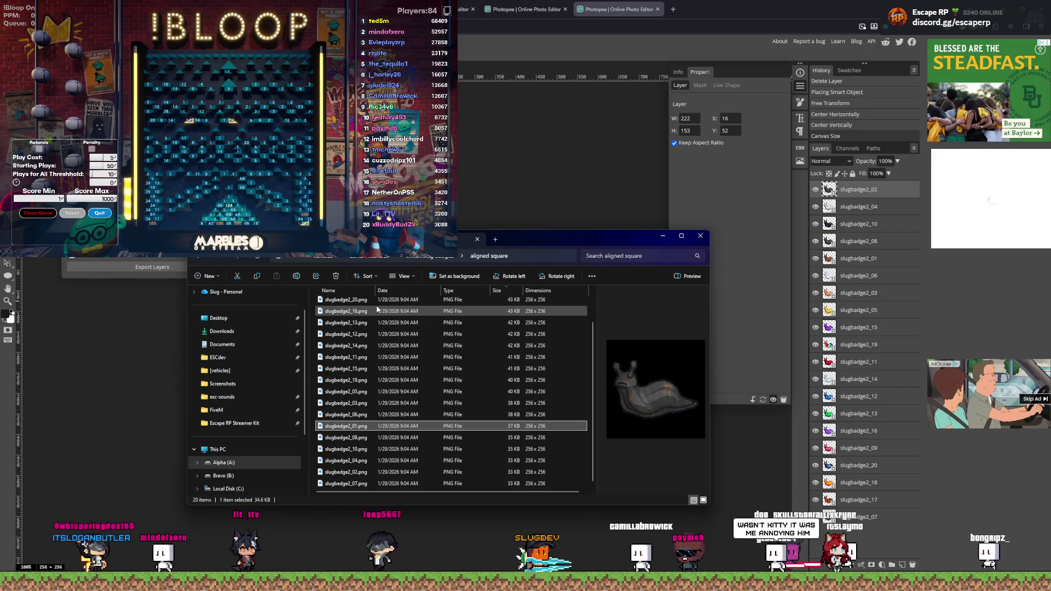
key("Up")
key("Up")
key("Up")
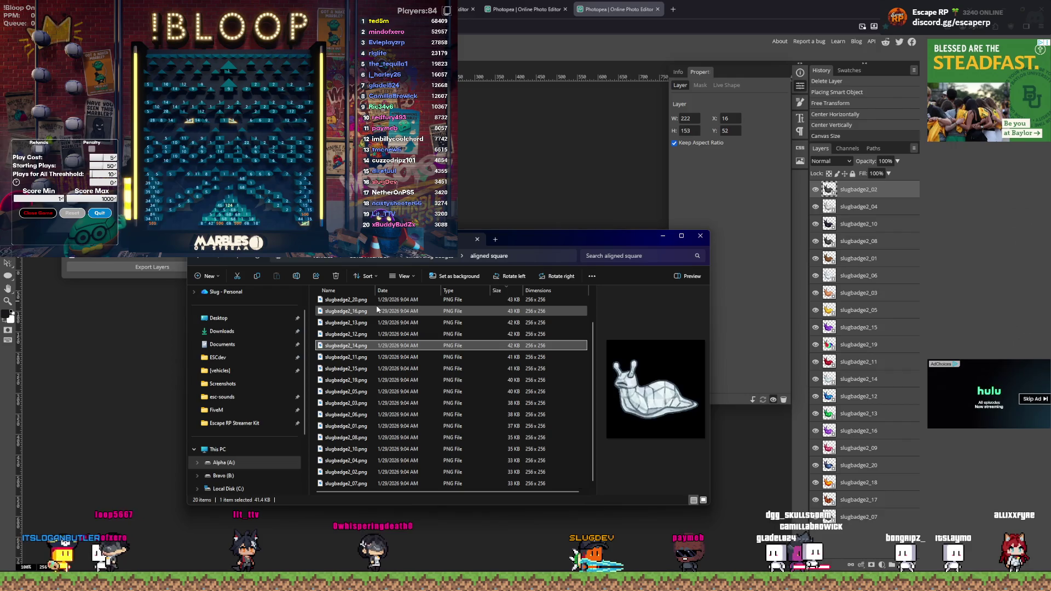
key("Up")
key("Up")
key("Down")
key("Down")
key("Down")
key("Down")
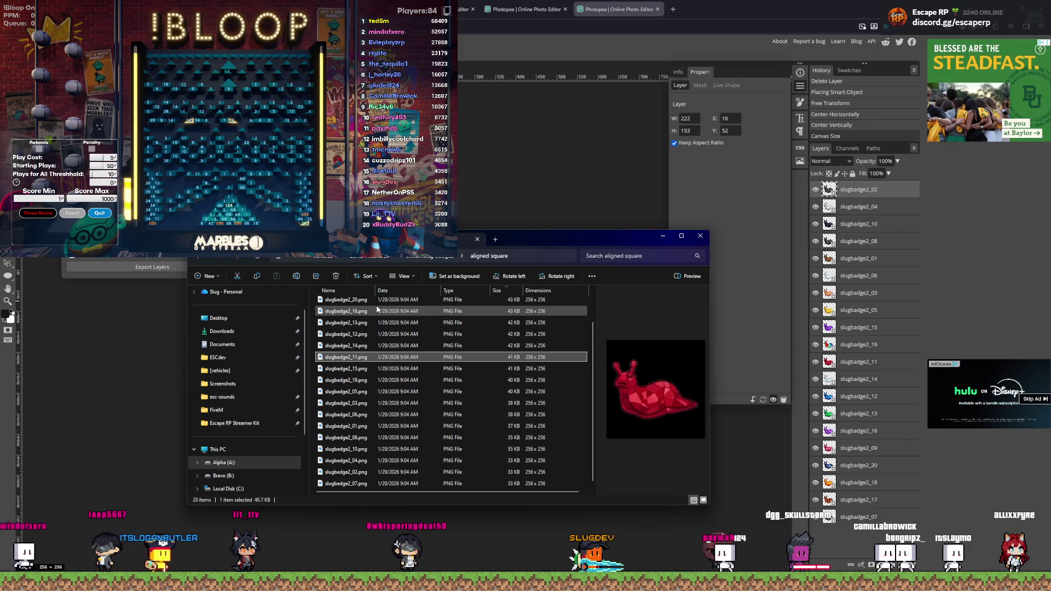
key("Down")
key("Down")
key("Down")
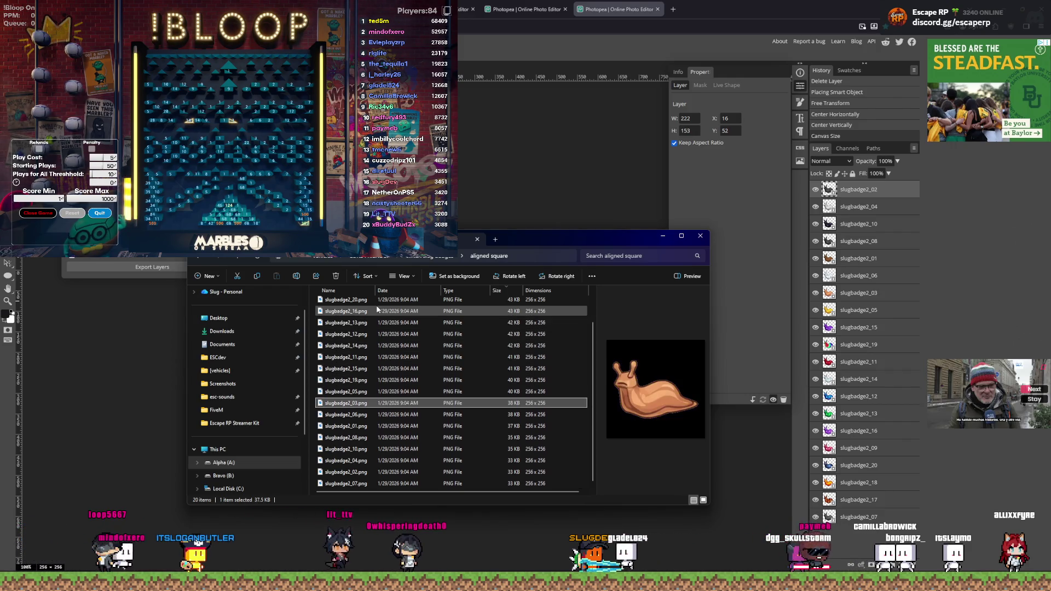
key("Down")
key("Down")
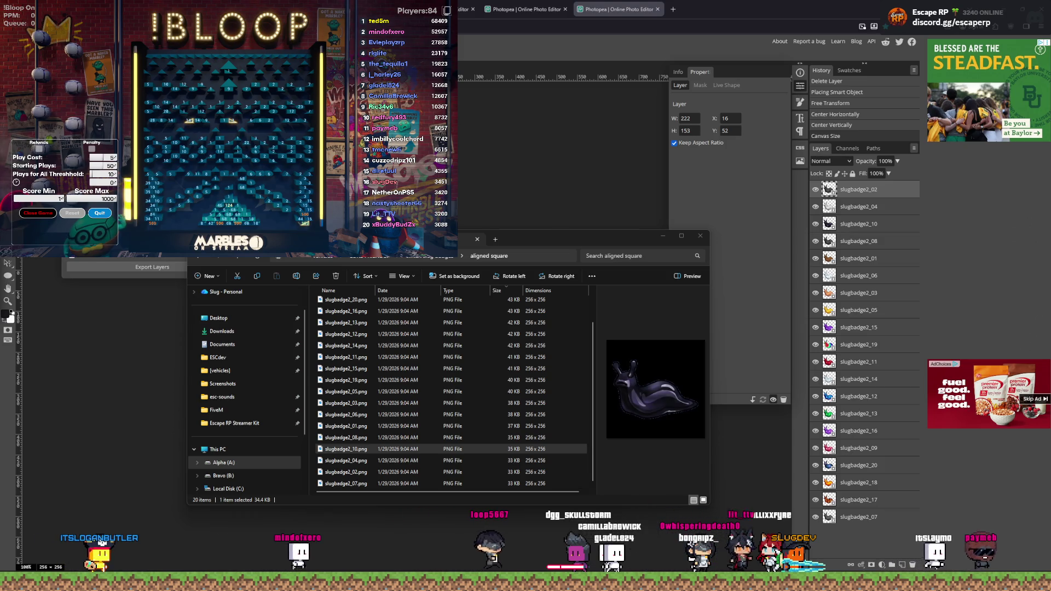
left_click(450, 281)
key("F5")
key("alt+Left")
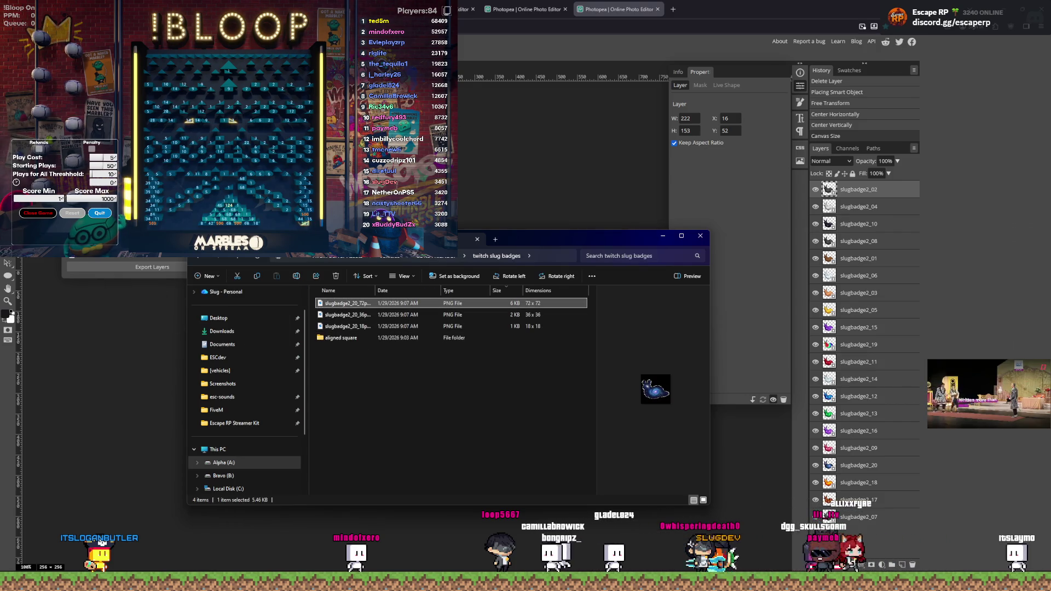
Step: Inspect the 36×36 and 18×18 badge PNGs and the aligned square folder, then minimise Explorer
left_click(348, 315)
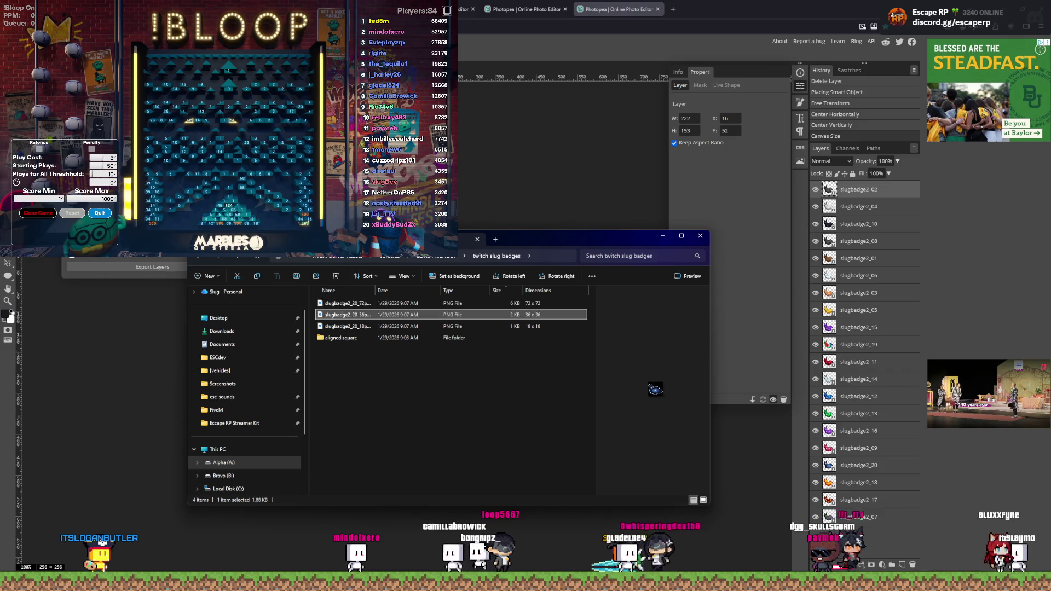
left_click(348, 326)
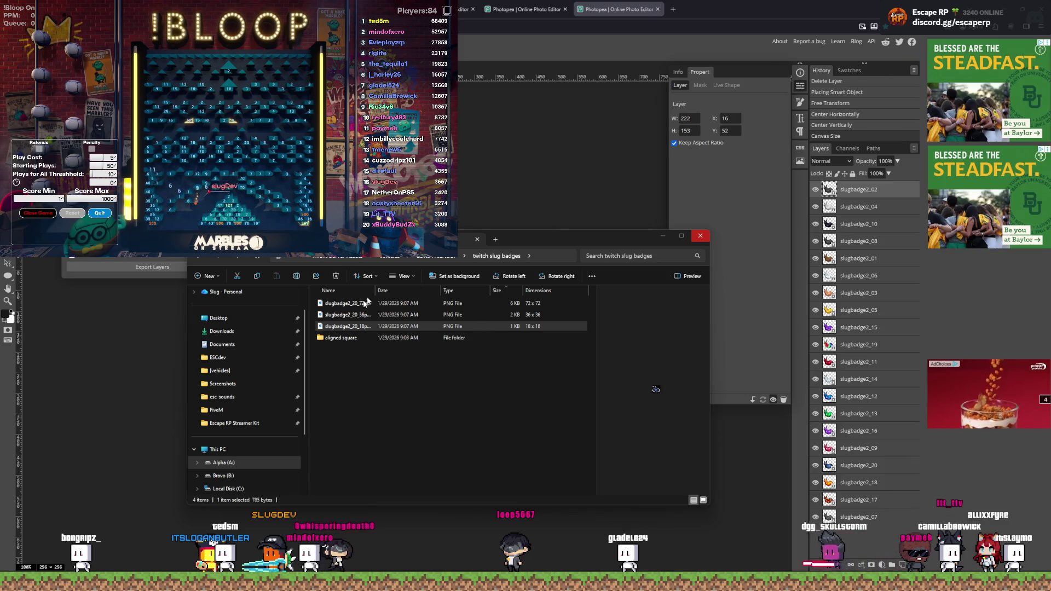
left_click(362, 338)
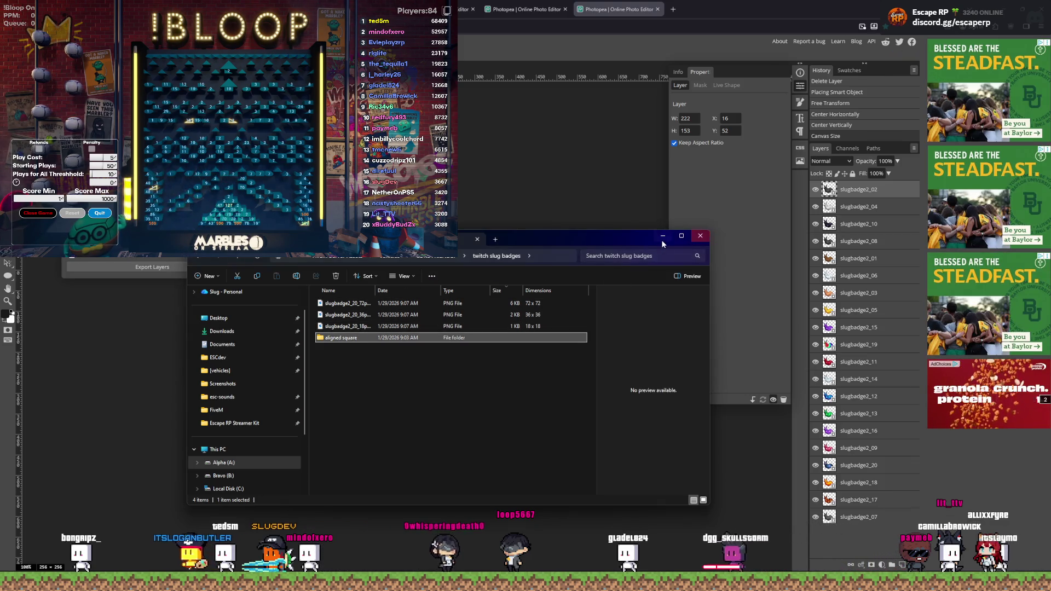
left_click(663, 237)
key("ctrl+shift+Tab")
key("ctrl+shift+Tab")
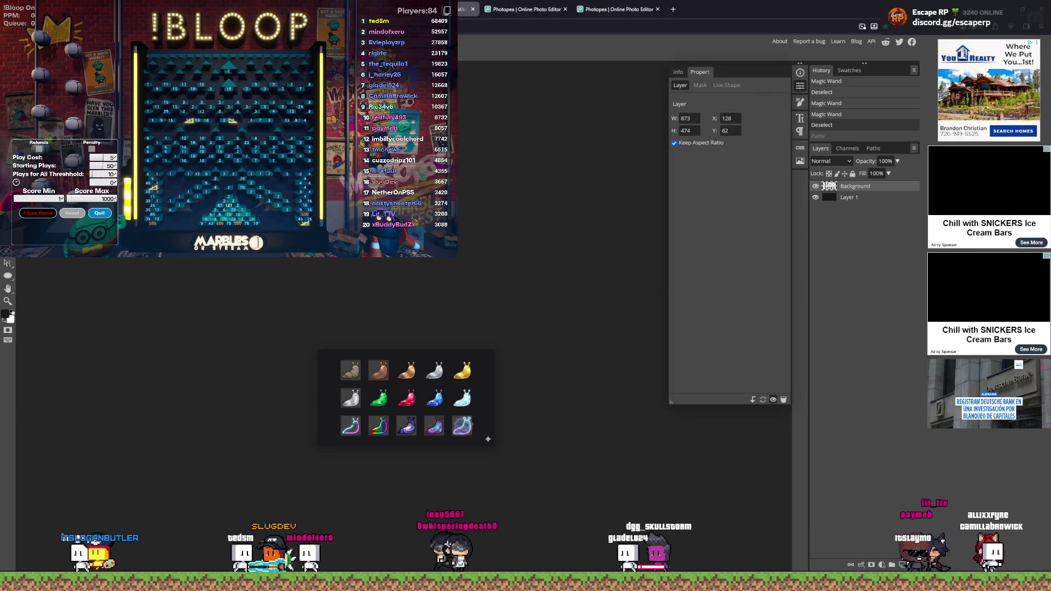
Step: Close both Photopea tabs, leaving without saving
left_click(473, 10)
key("Return")
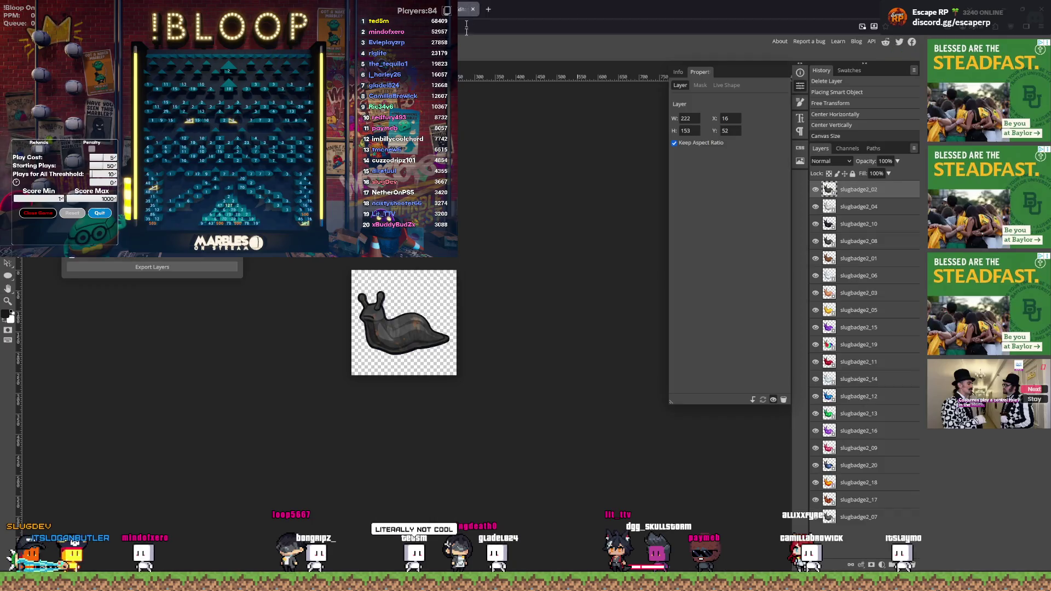
key("ctrl+w")
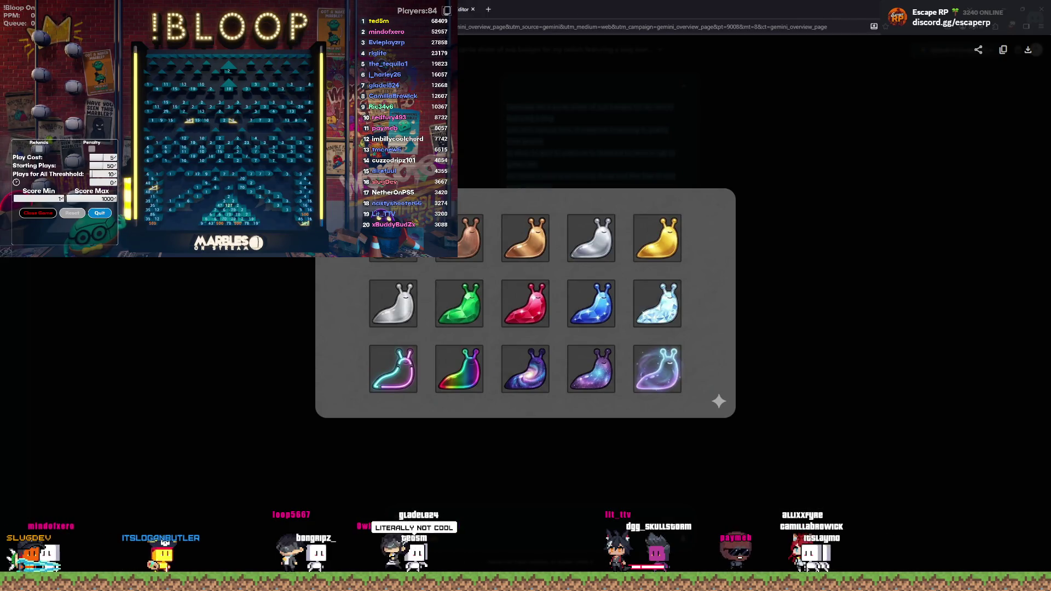
Step: View the blue-background slug badge grid enlarged, then start a new empty Gemini chat
key("Escape")
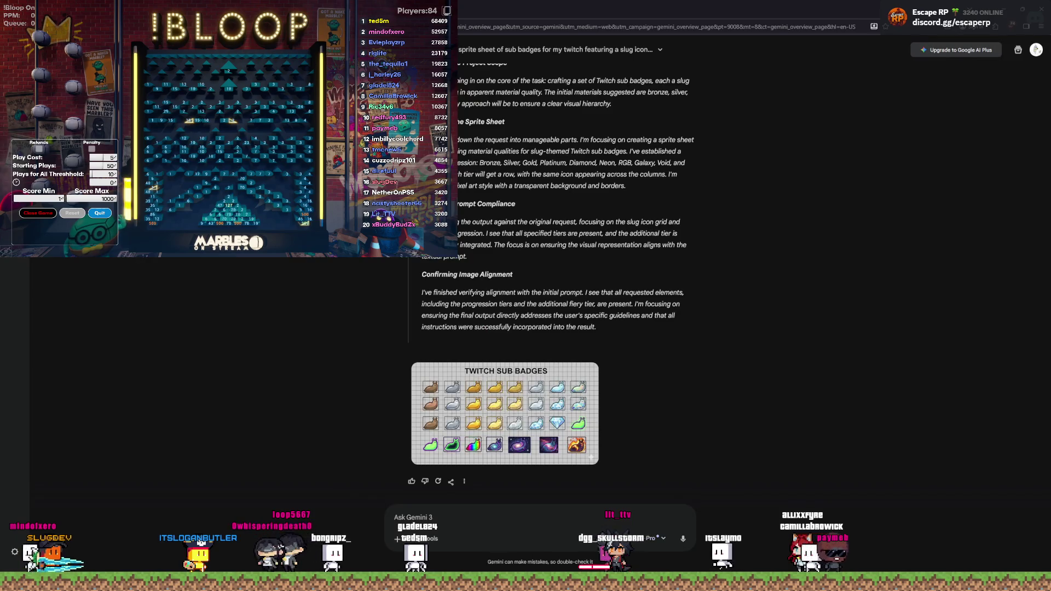
left_click(504, 414)
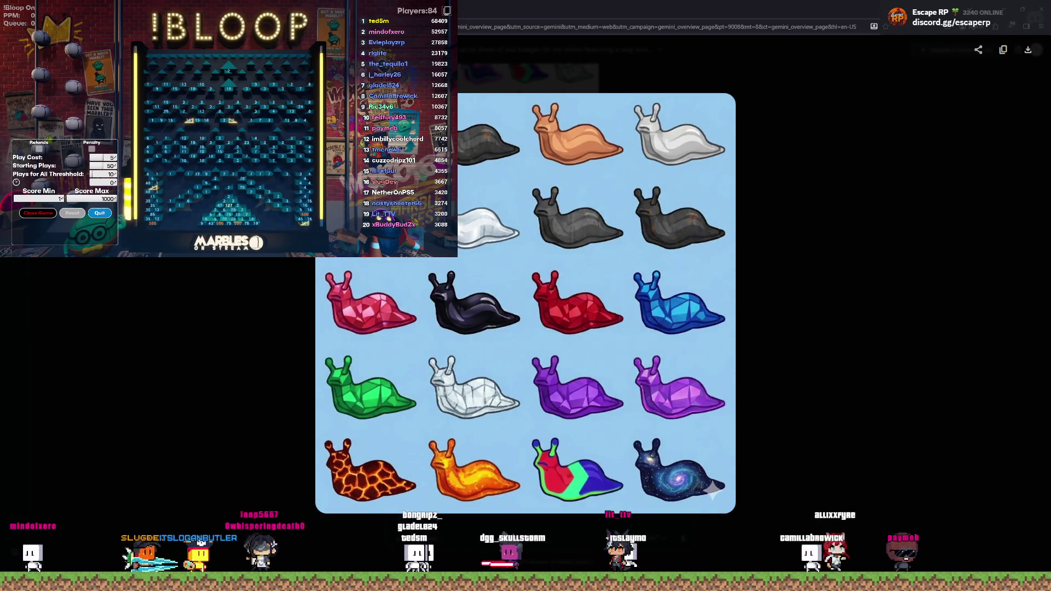
key("Escape")
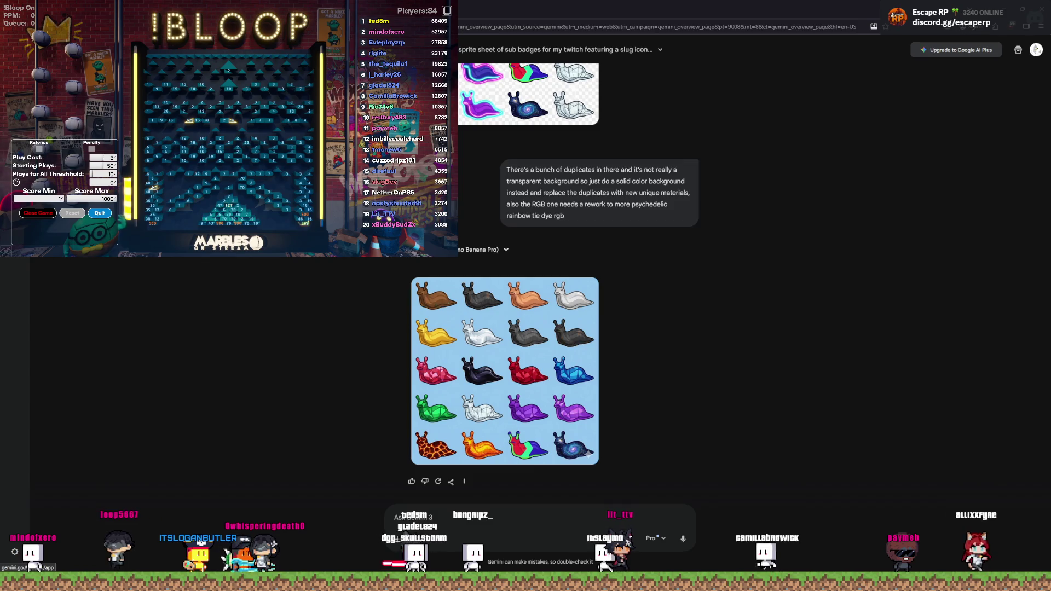
key("ctrl+shift+o")
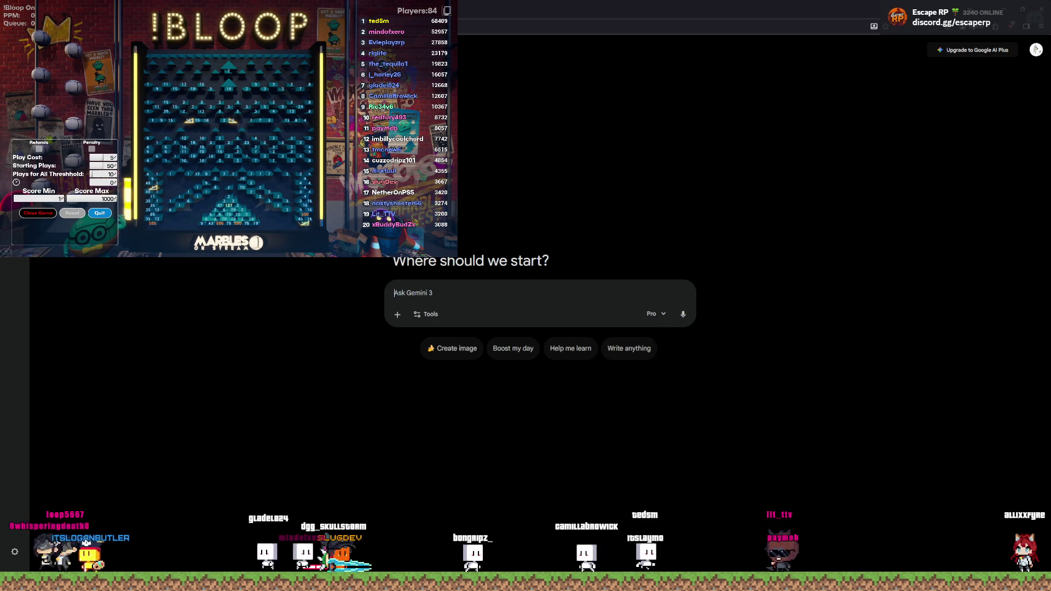
Step: Copy the earlier sprite-sheet prompt from the old conversation into the new chat
key("alt+Left")
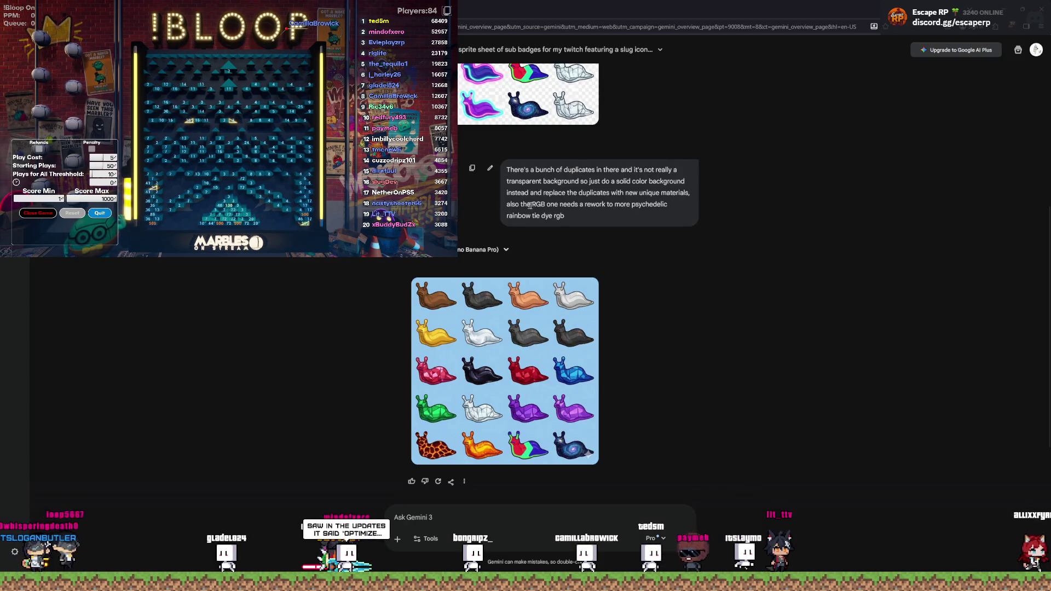
scroll(637, 243, "up", 5)
left_click_drag(648, 143, 506, 83)
key("ctrl+c")
key("alt+Right")
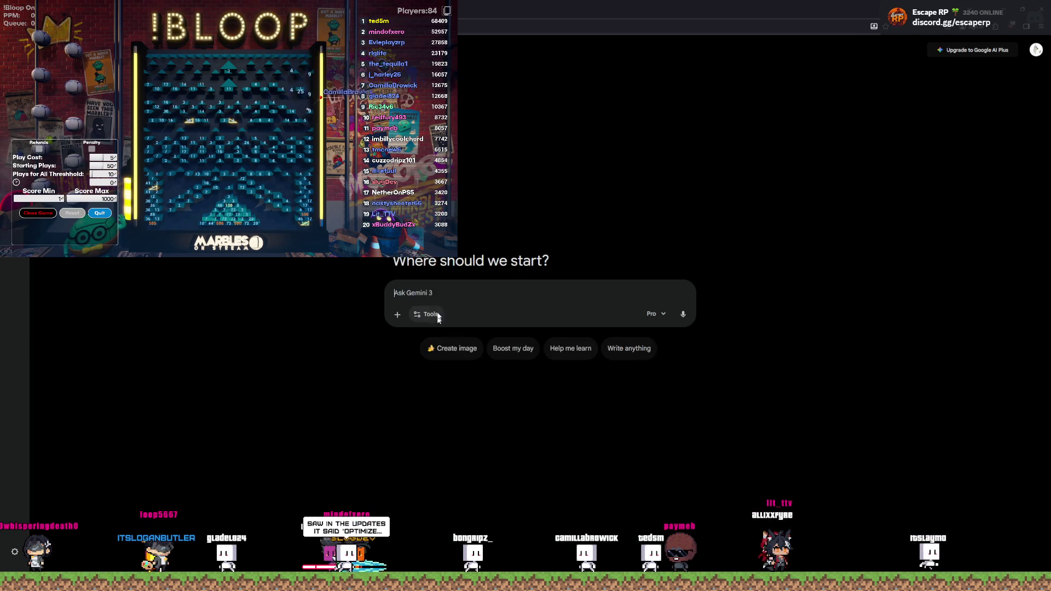
key("ctrl+v")
Step: Revise the prompt with 'solid', 'pixel art' and 'evolving to more extreme versions', then send it
type("solid")
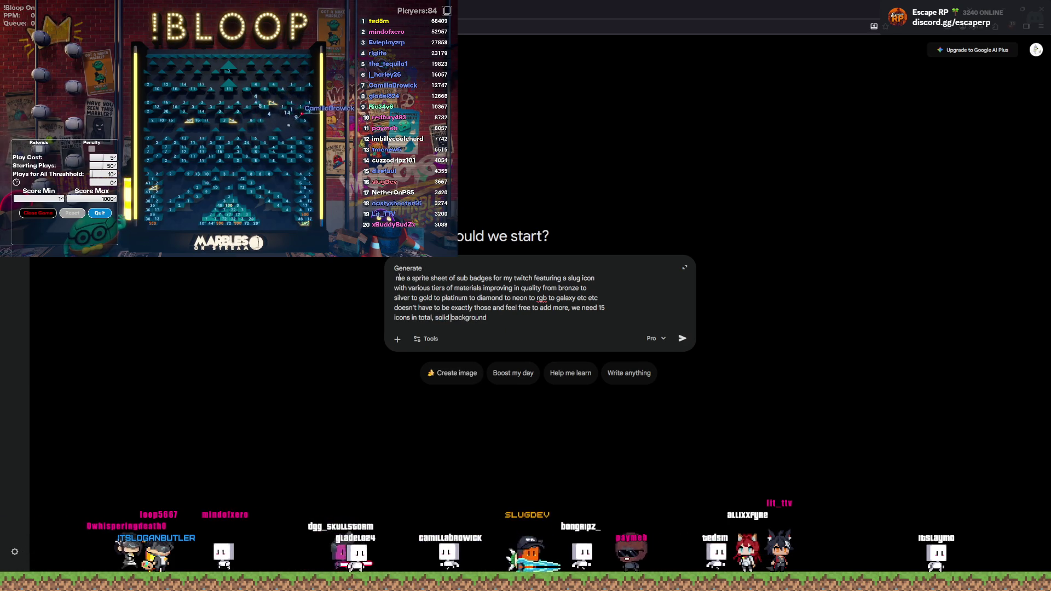
left_click(427, 272)
key("Delete")
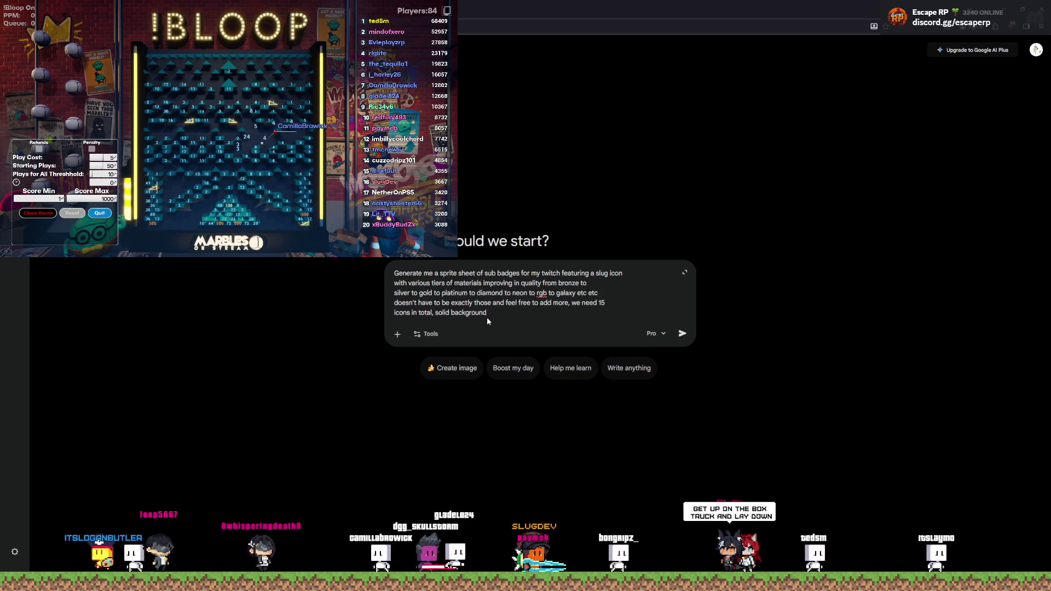
left_click(596, 273)
type("pixel ")
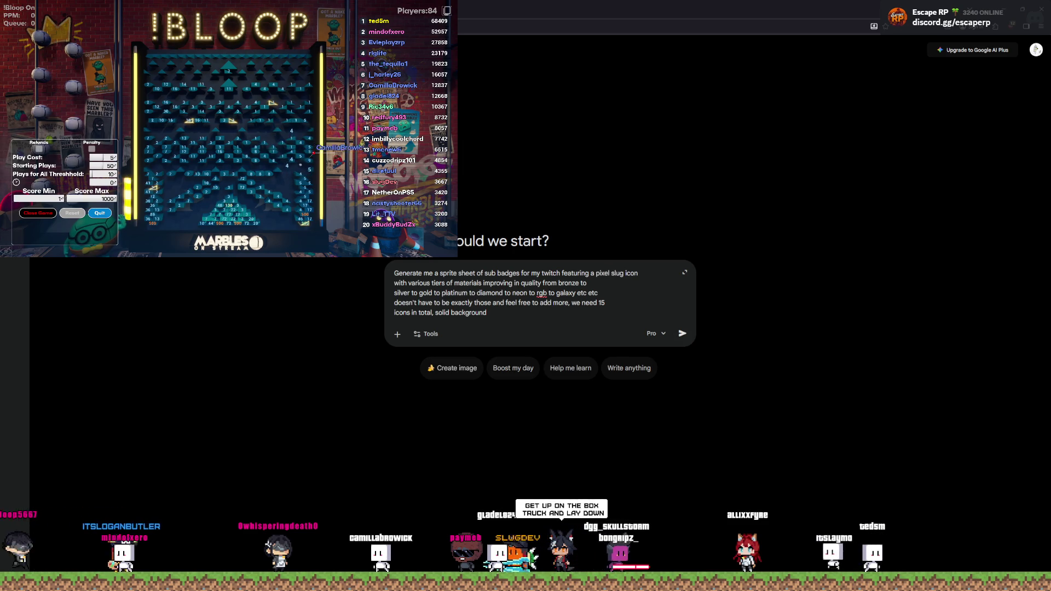
type("art")
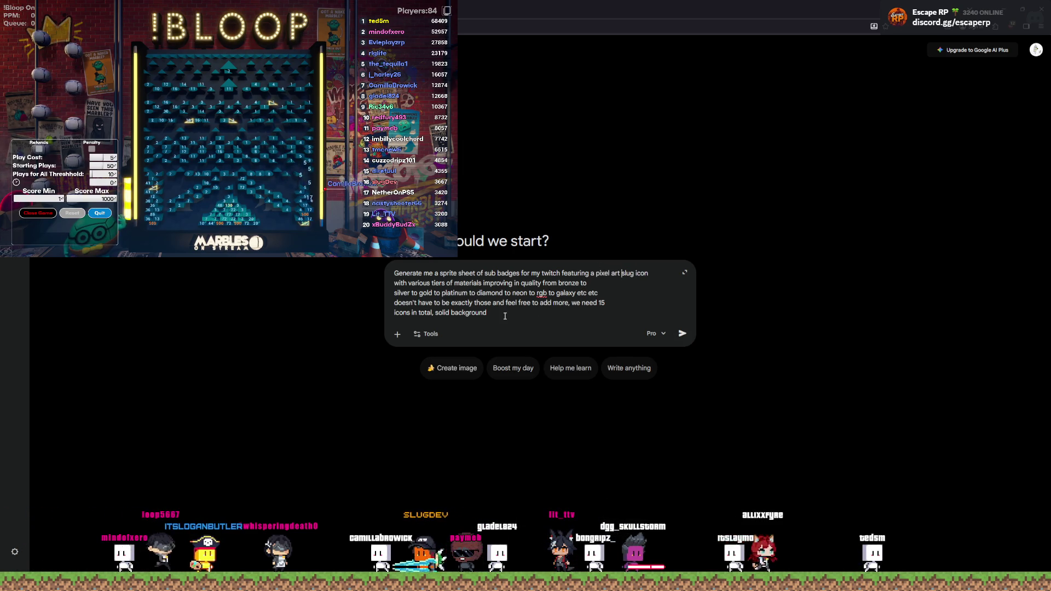
left_click_drag(487, 313, 443, 283)
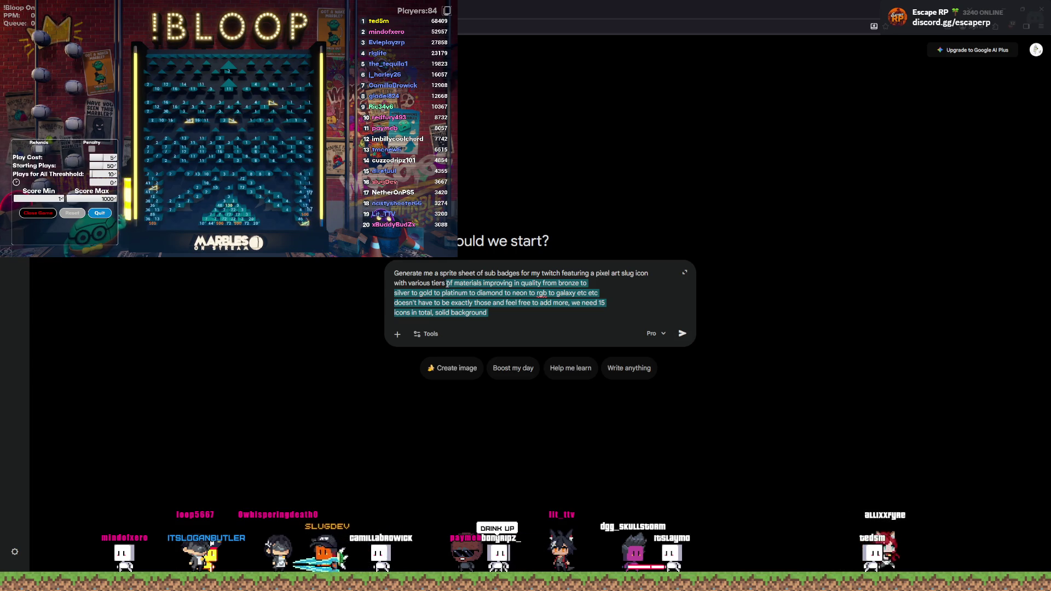
type("opf ")
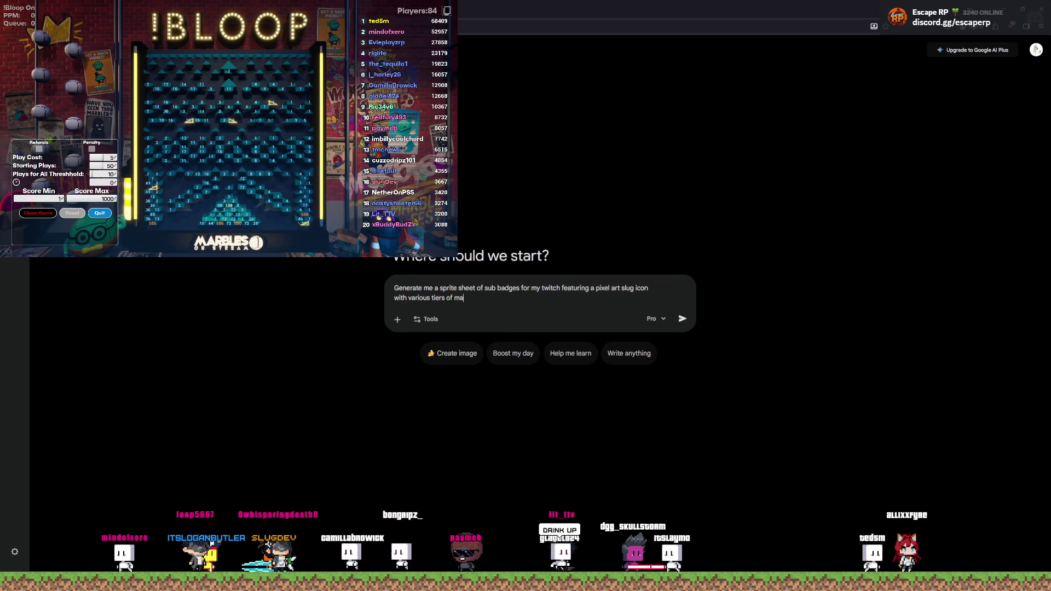
type(" evolving to more extrem")
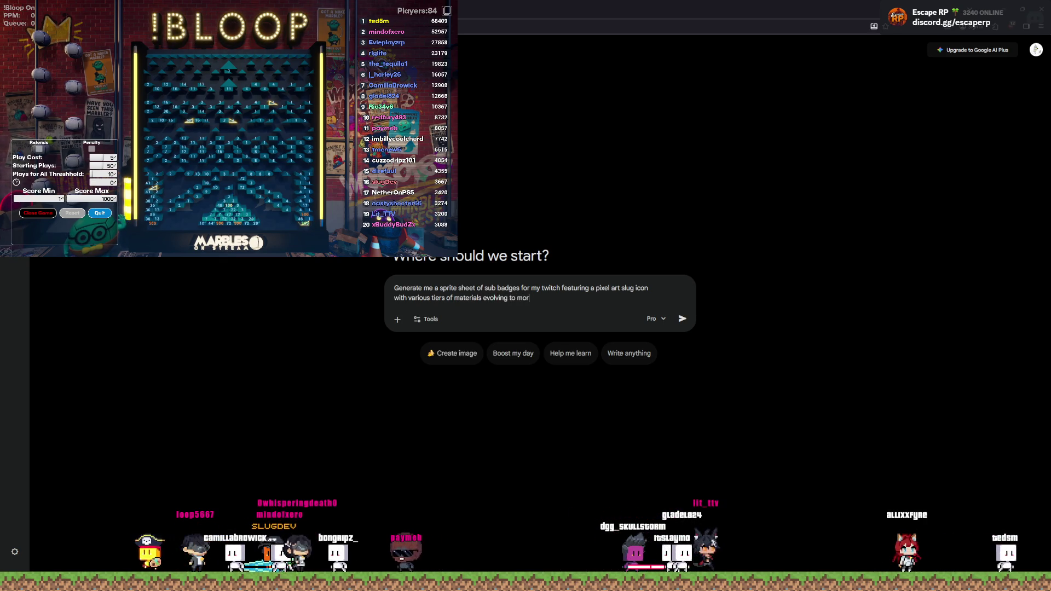
type("e ver")
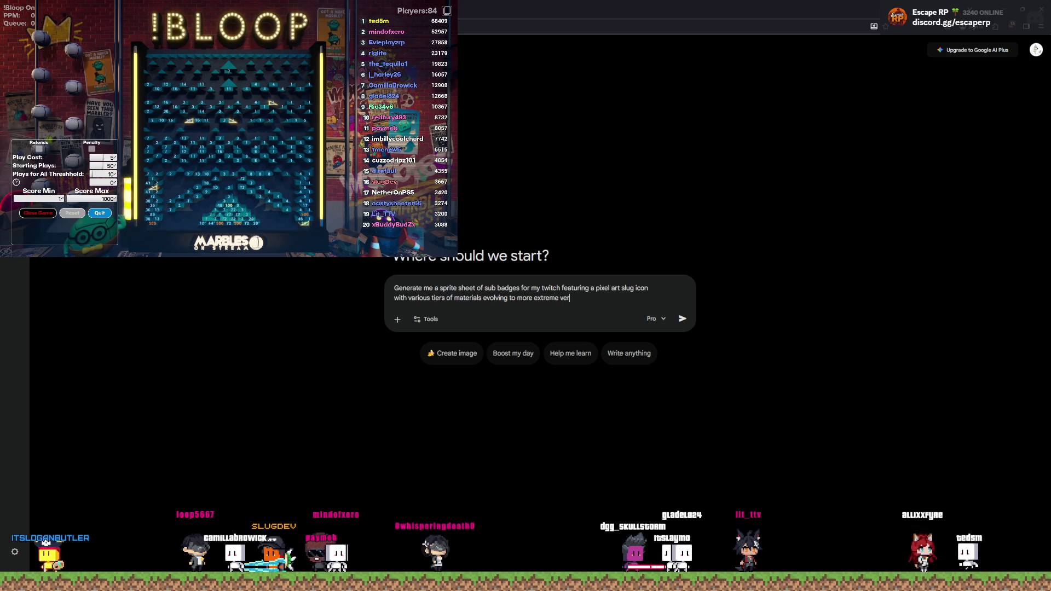
type("sions , 15")
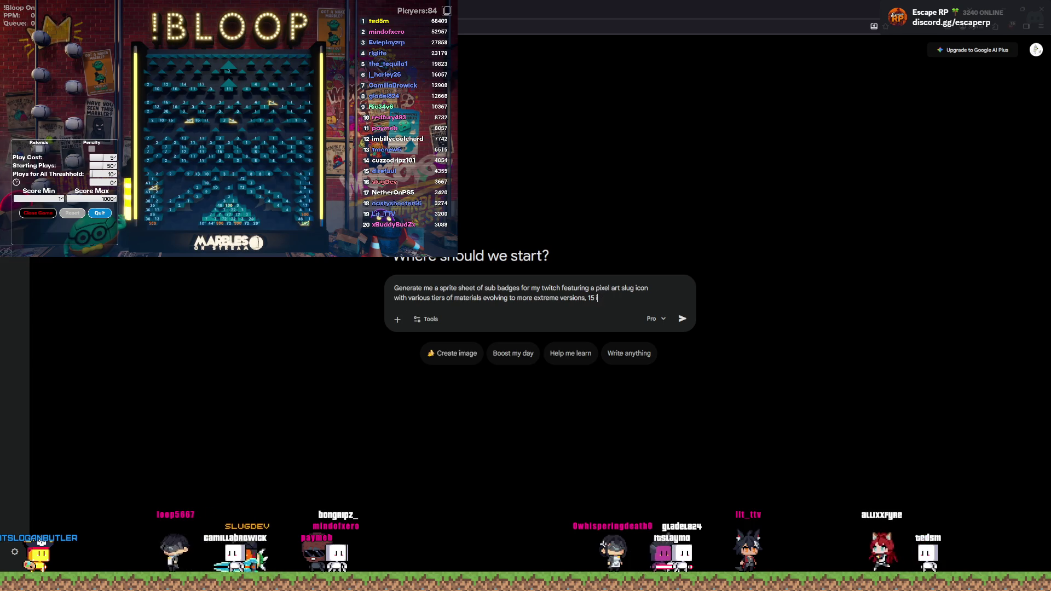
key("Return")
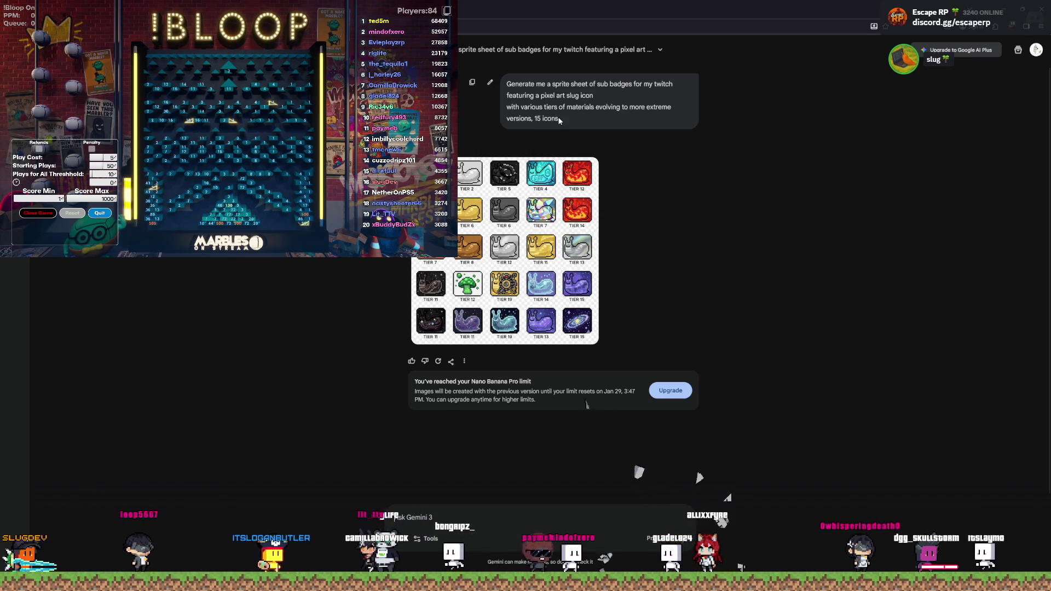
Step: Paste the copied 15-icon slug badge prompt into a new chat and switch the model to Pro
left_click_drag(559, 119, 505, 86)
key("ctrl+c")
key("ctrl+shift+o")
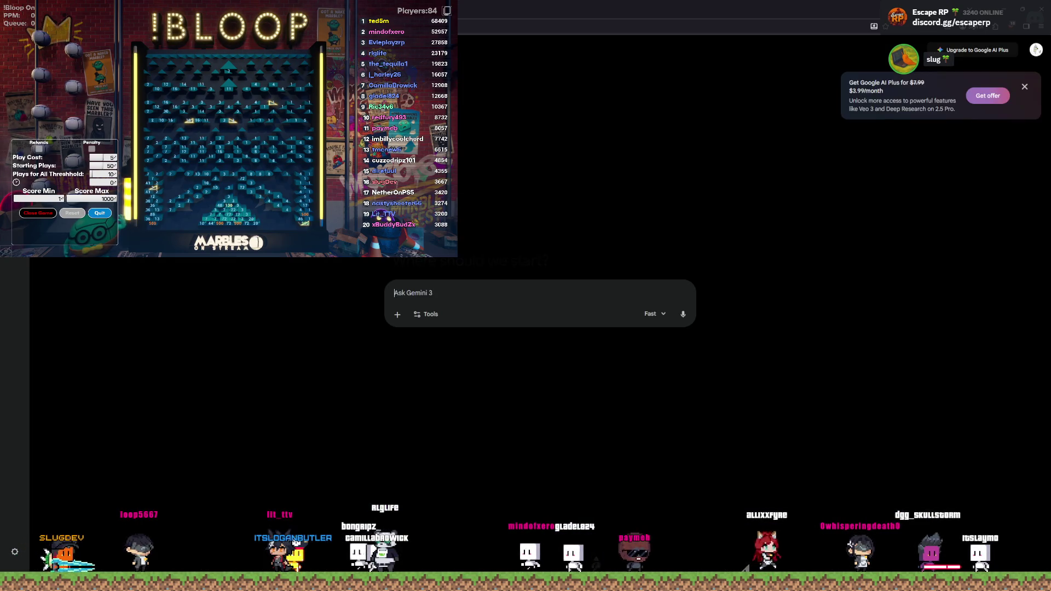
key("ctrl+v")
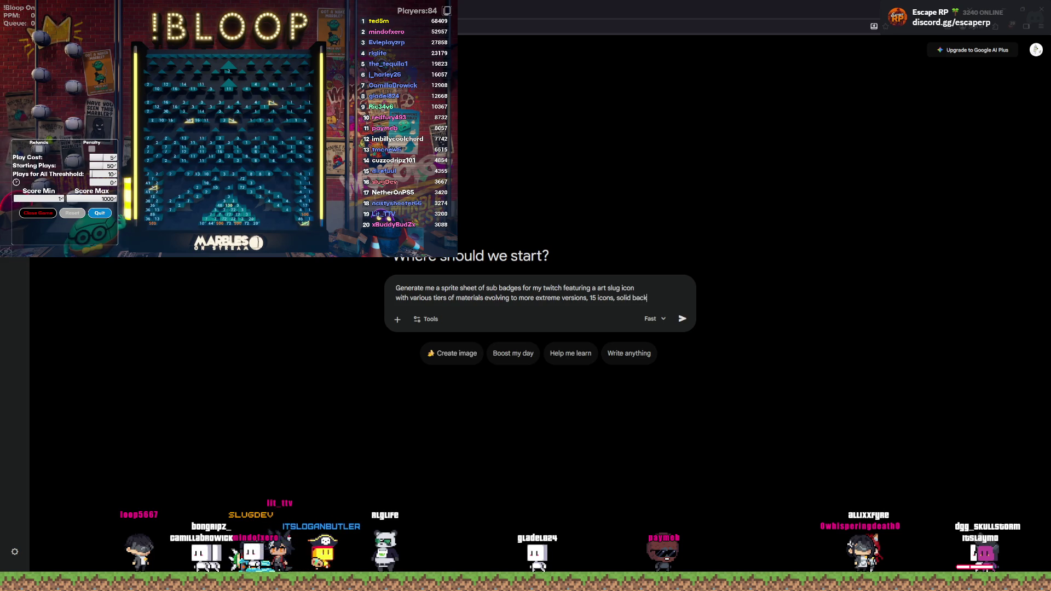
left_click(652, 321)
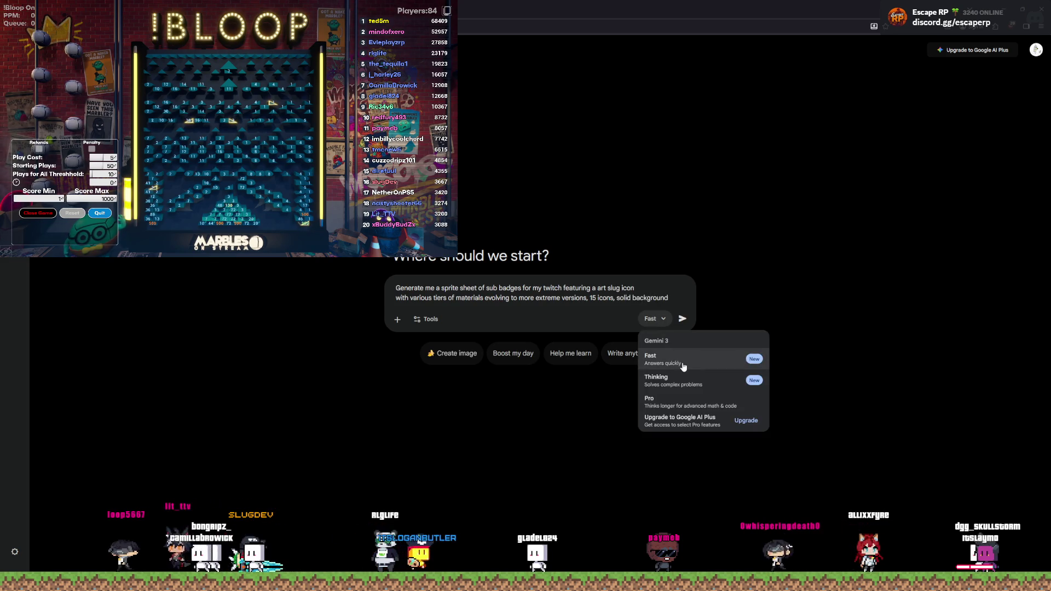
left_click(688, 397)
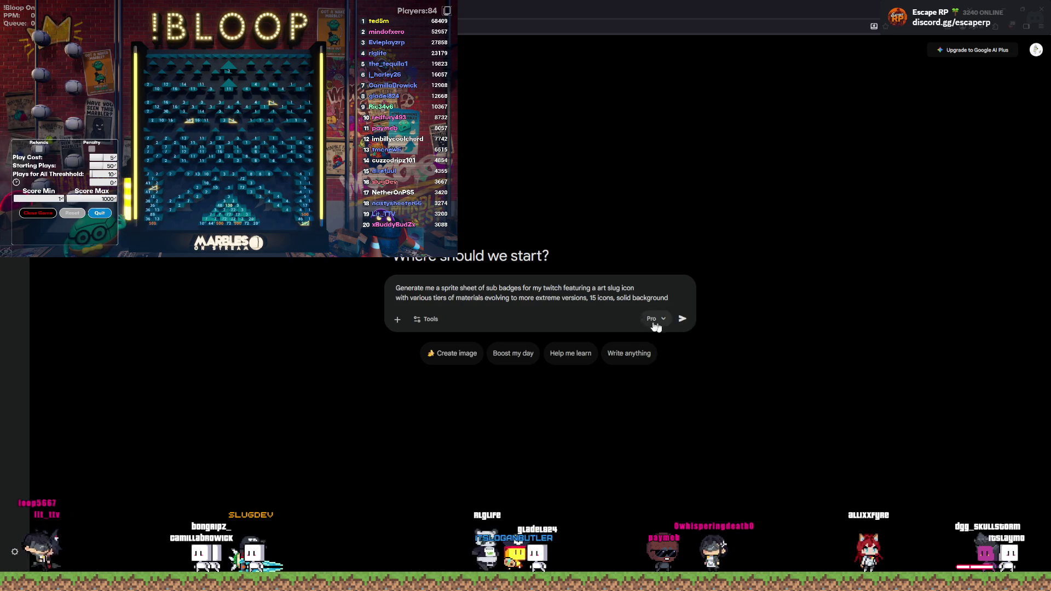
Step: Send the solid-background slug sheet prompt, then copy it and open another empty chat
left_click(682, 319)
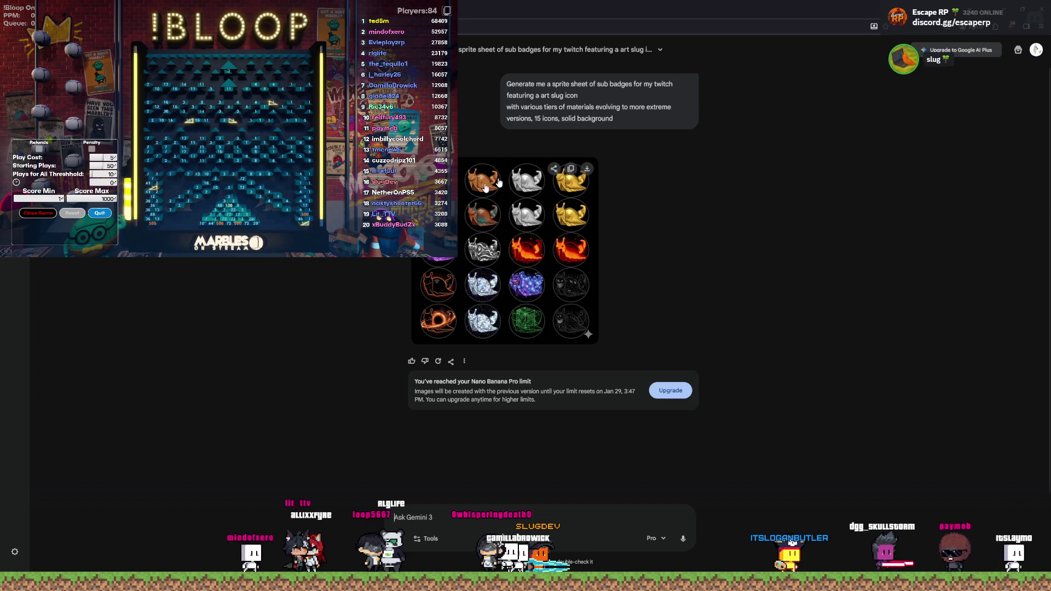
left_click_drag(608, 121, 513, 83)
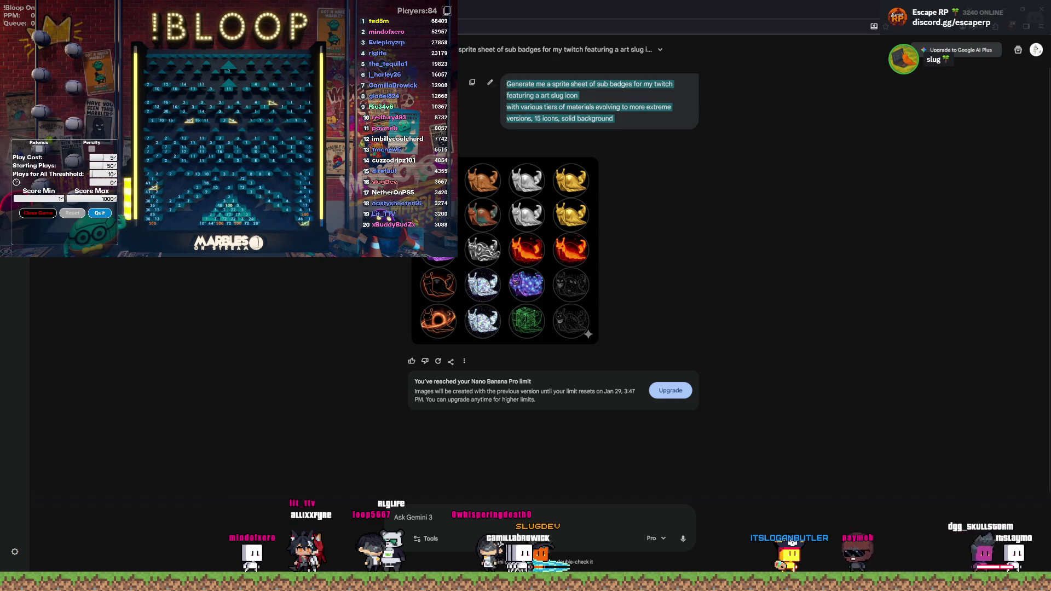
key("ctrl+shift+o")
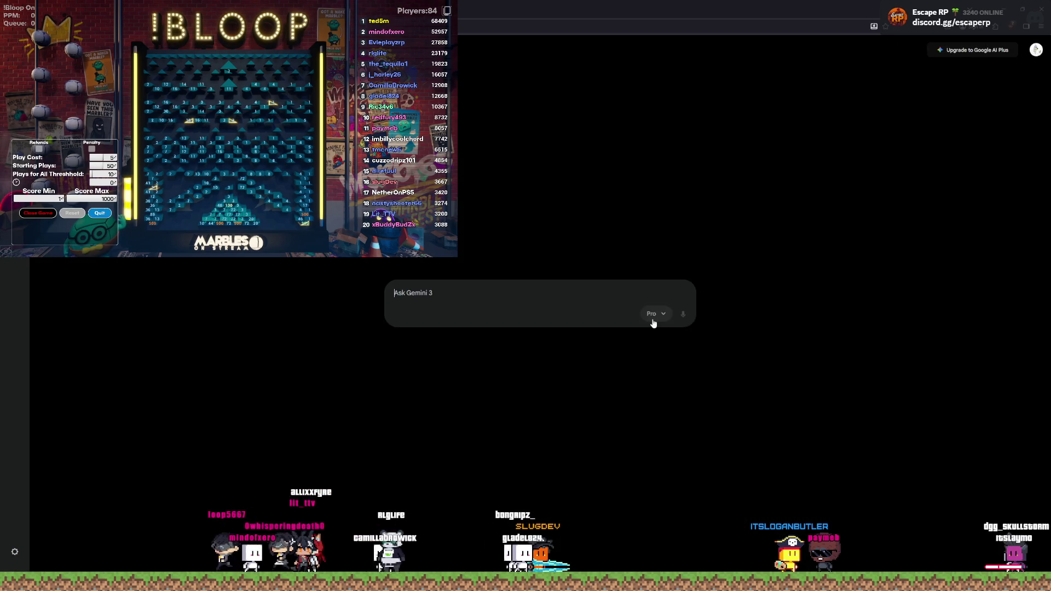
Step: Paste the slug badge prompt on Pro, remove the 'art' wording before 'slug', and send it
left_click(653, 314)
left_click(454, 289)
type("Generate me a sprite sheet of sub badges for my twitch featuring a art slug icon with various tiers of materials evolving to more extreme versions, 15 icons, solid background")
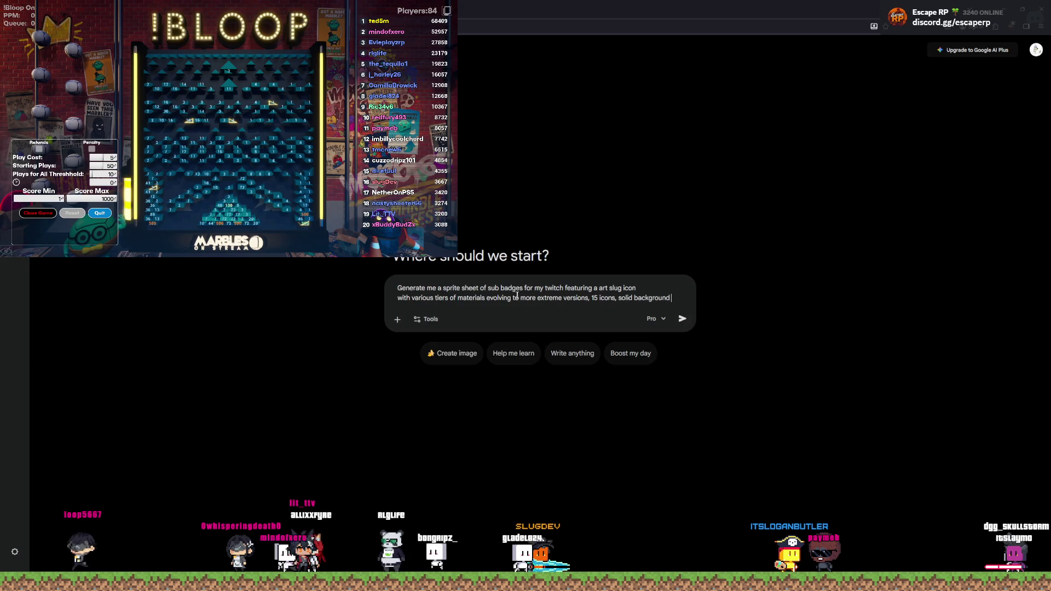
left_click(600, 289)
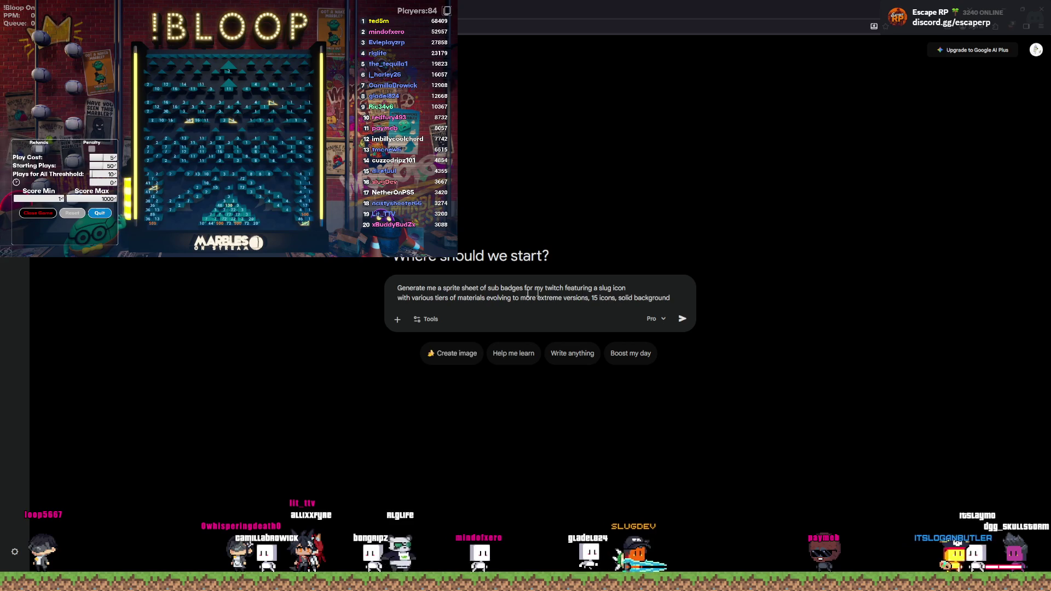
left_click(681, 298)
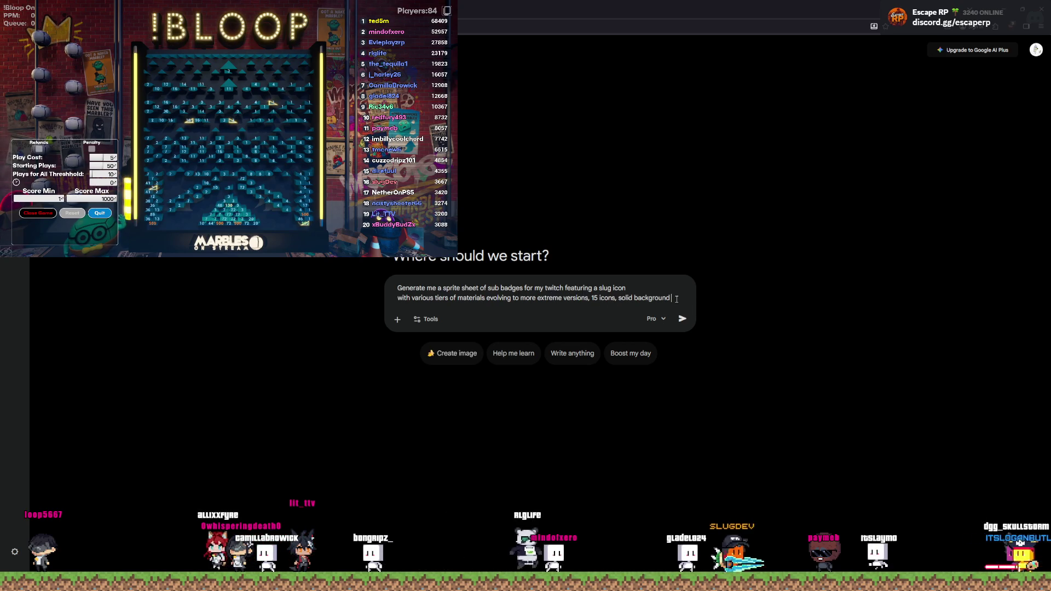
left_click(683, 319)
Step: Inspect the generated snail badge sheets enlarged, then copy the prompt and start a new chat
key("alt+Tab")
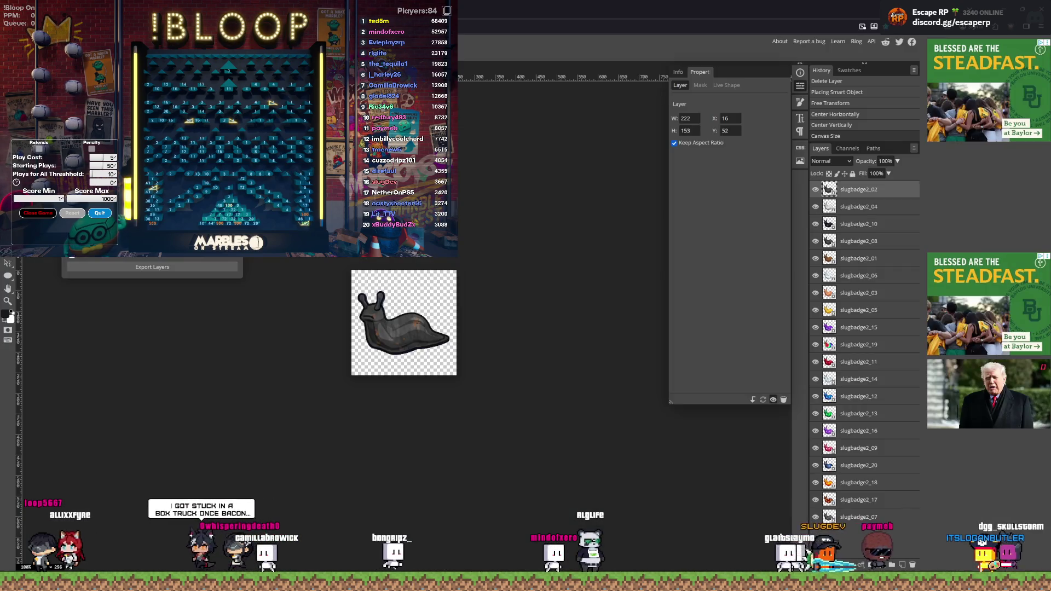
key("alt+Tab")
left_click(528, 250)
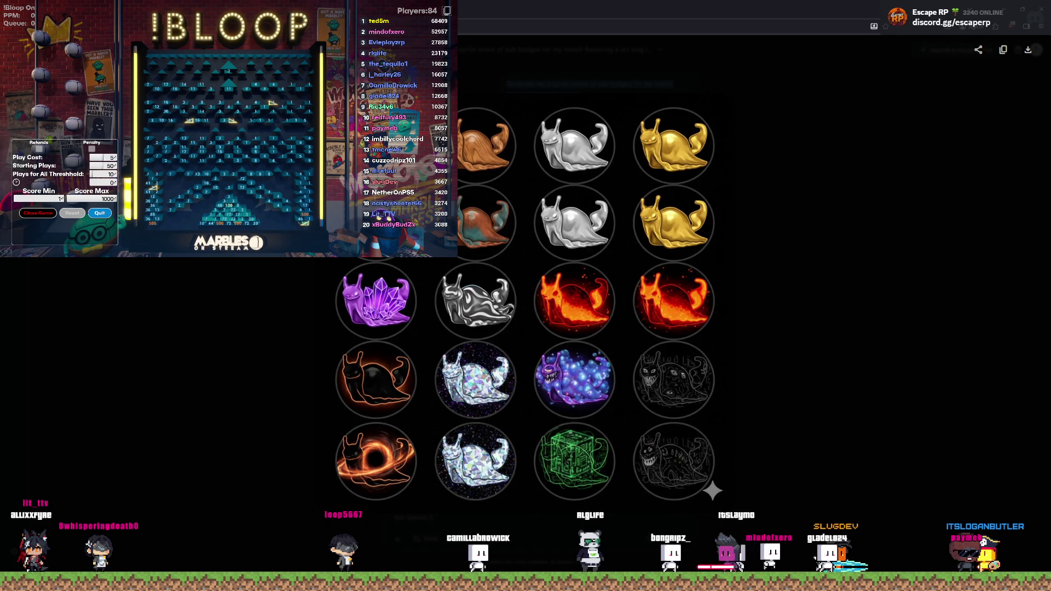
key("Escape")
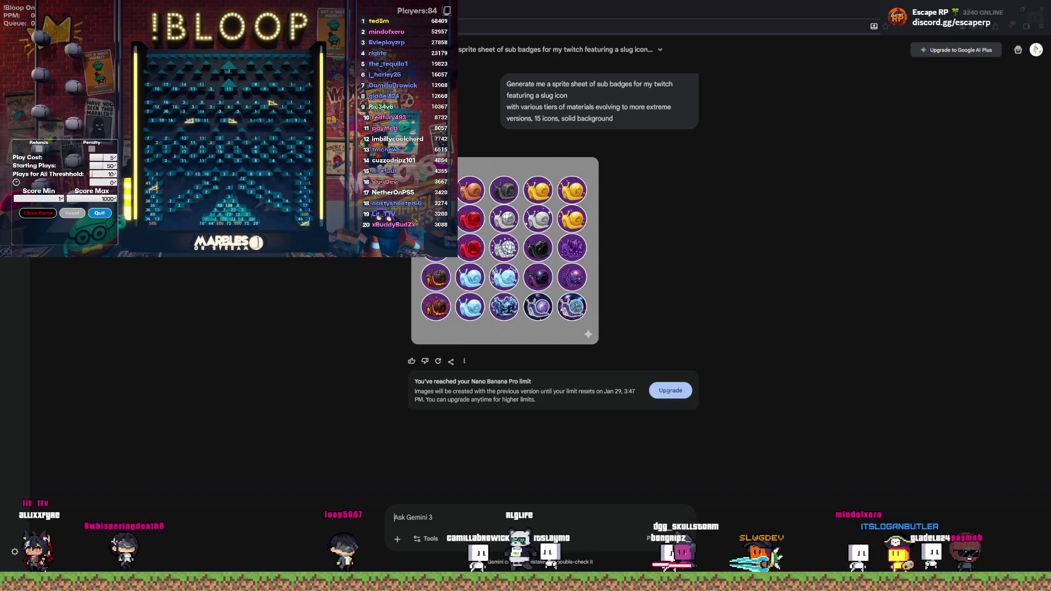
left_click(503, 249)
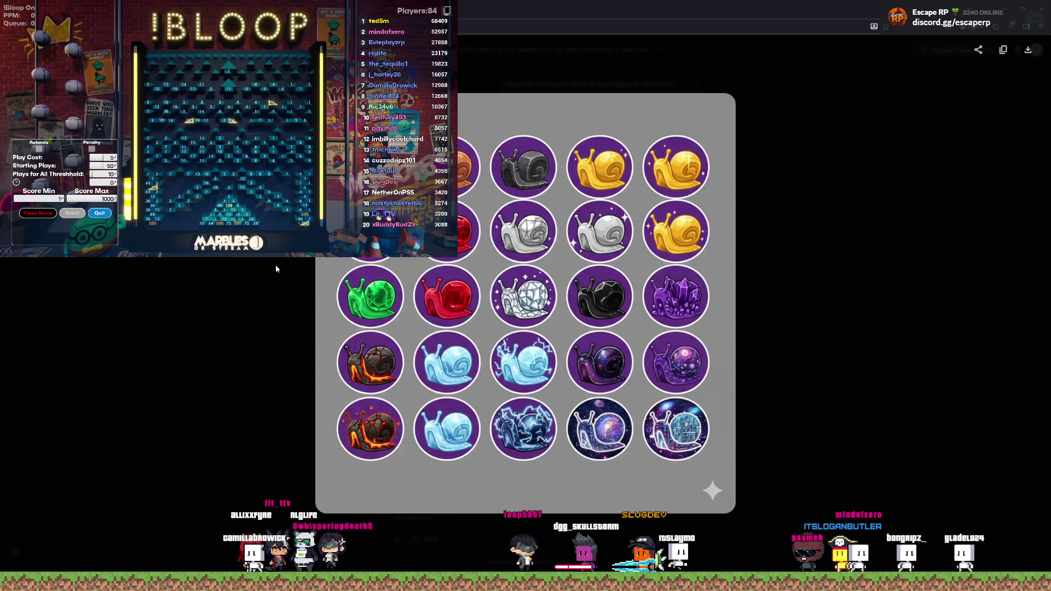
key("Escape")
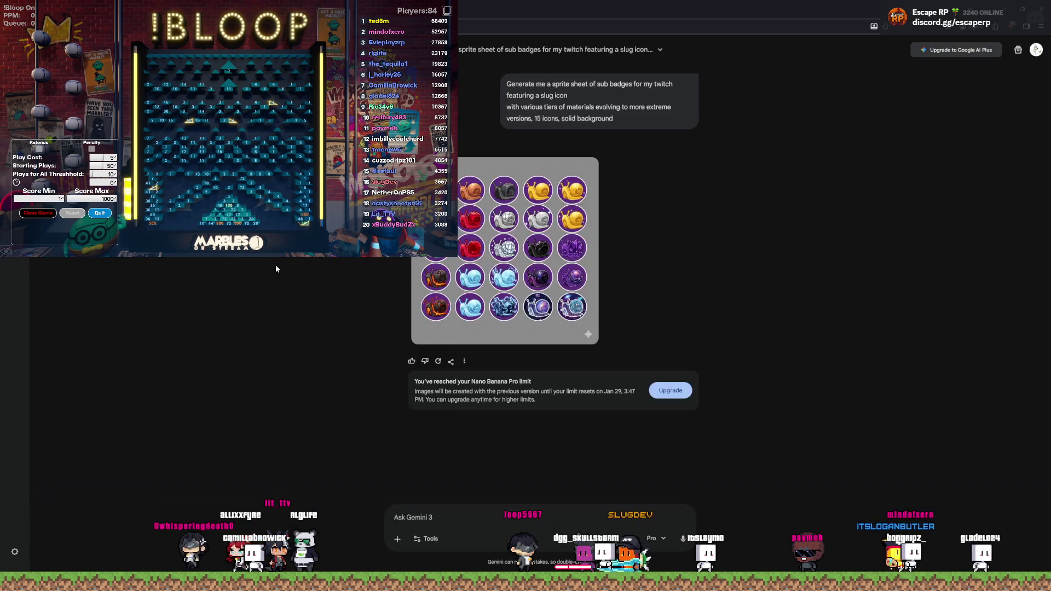
left_click_drag(615, 119, 505, 82)
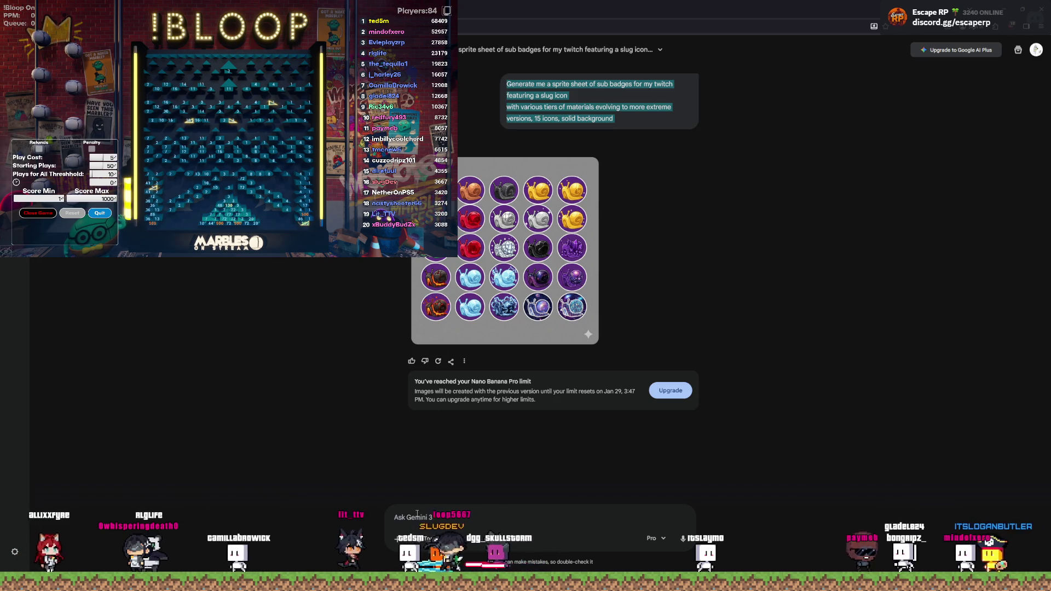
key("ctrl+t")
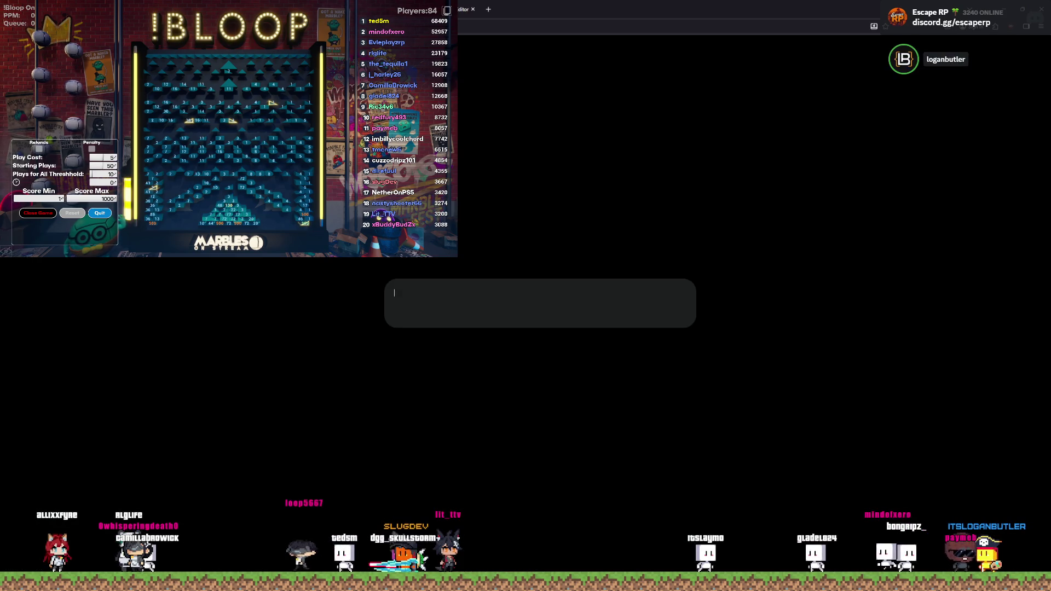
Step: Send the sprite-sheet prompt with 'again I said SLUGS not SNAILS they should not have a shell'
type("Generate me a sprite sheet of sub badges for my twitch featuring a slug icon with various tiers of materials evolving to more extreme versions, 15 icons, solid background")
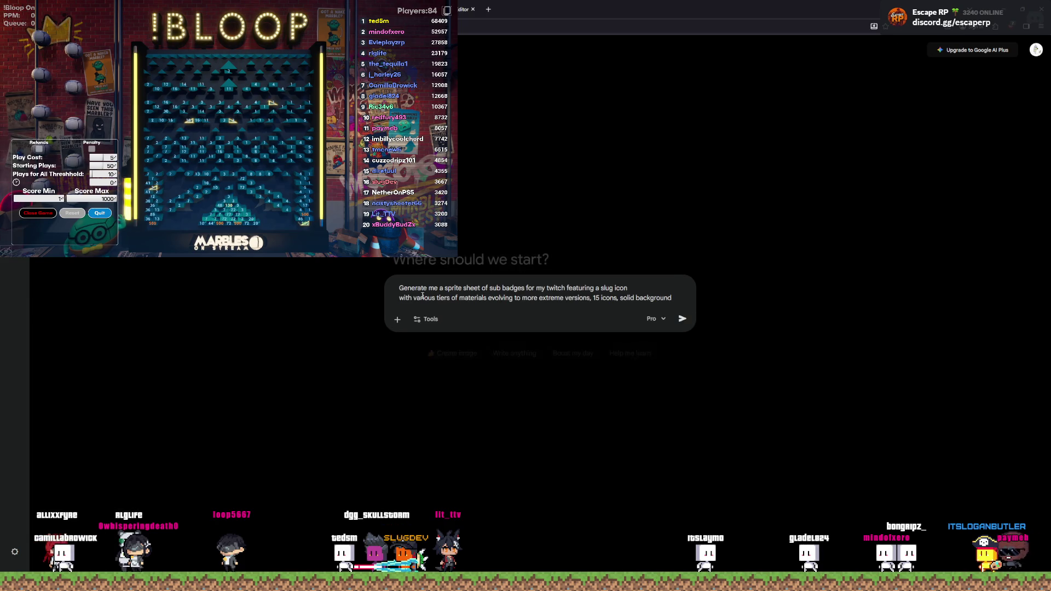
type("ag")
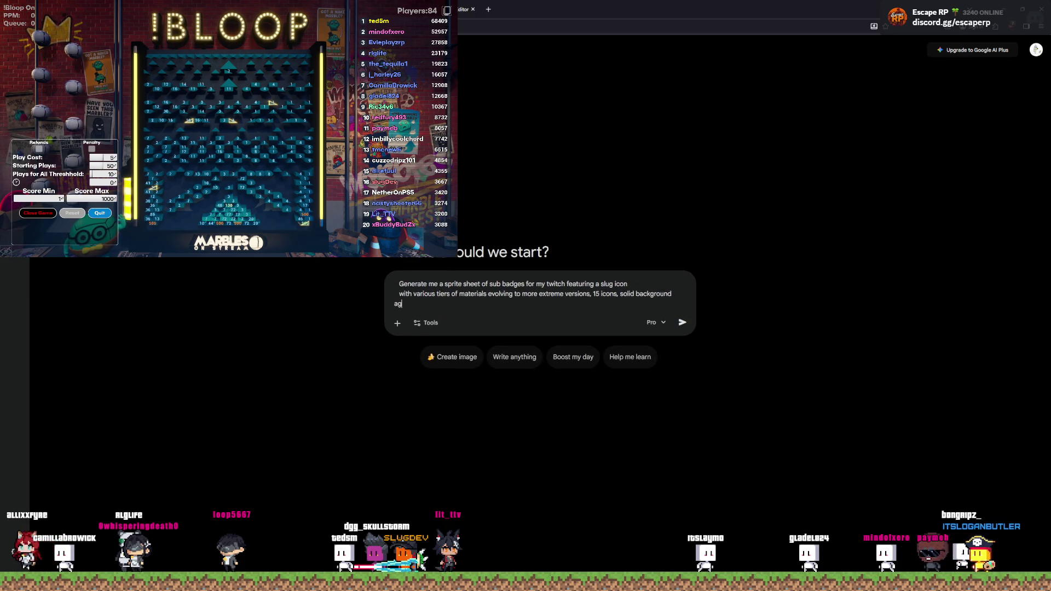
type("ain I said SLUGS")
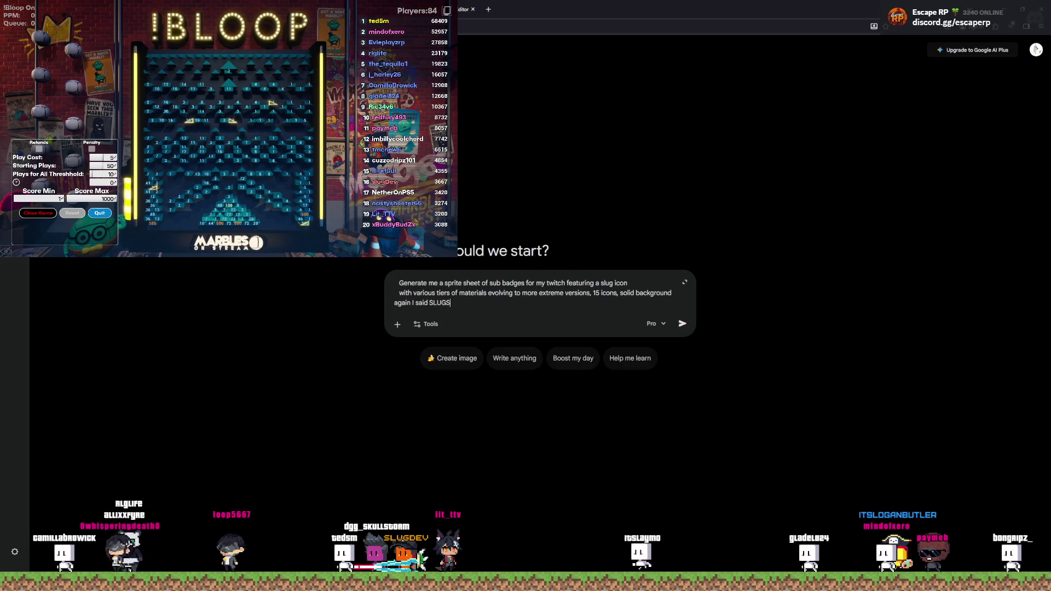
type(" not SNAILS they shold not")
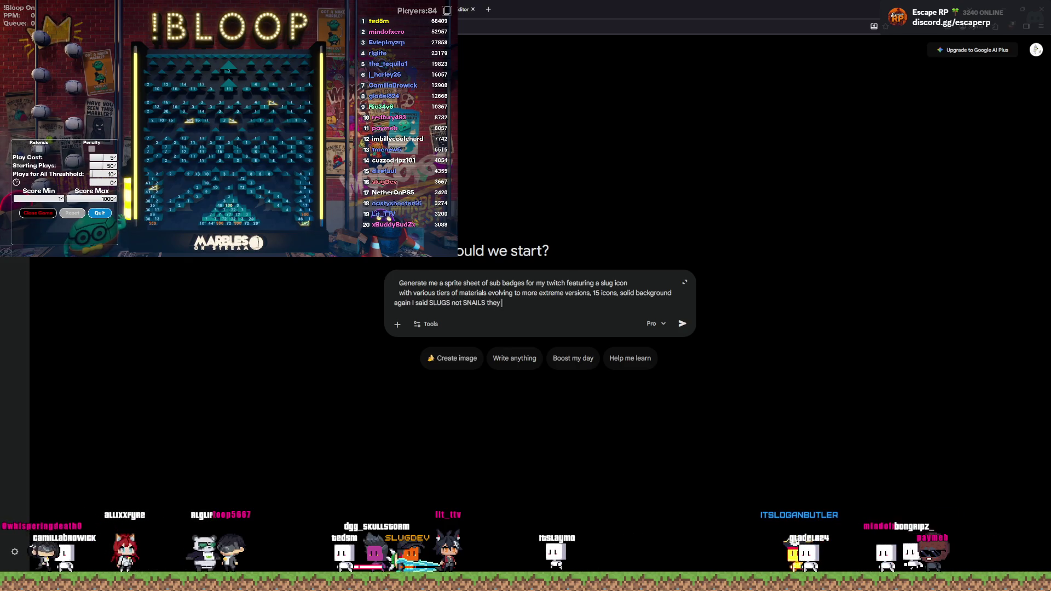
key("BackSpace")
key("BackSpace")
key("BackSpace")
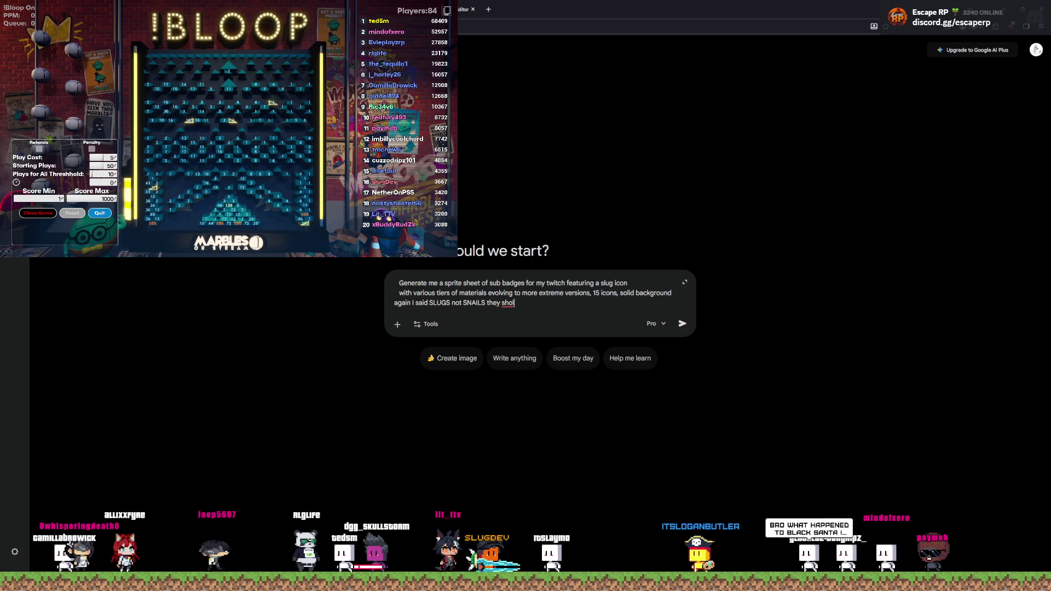
type("ould not have ")
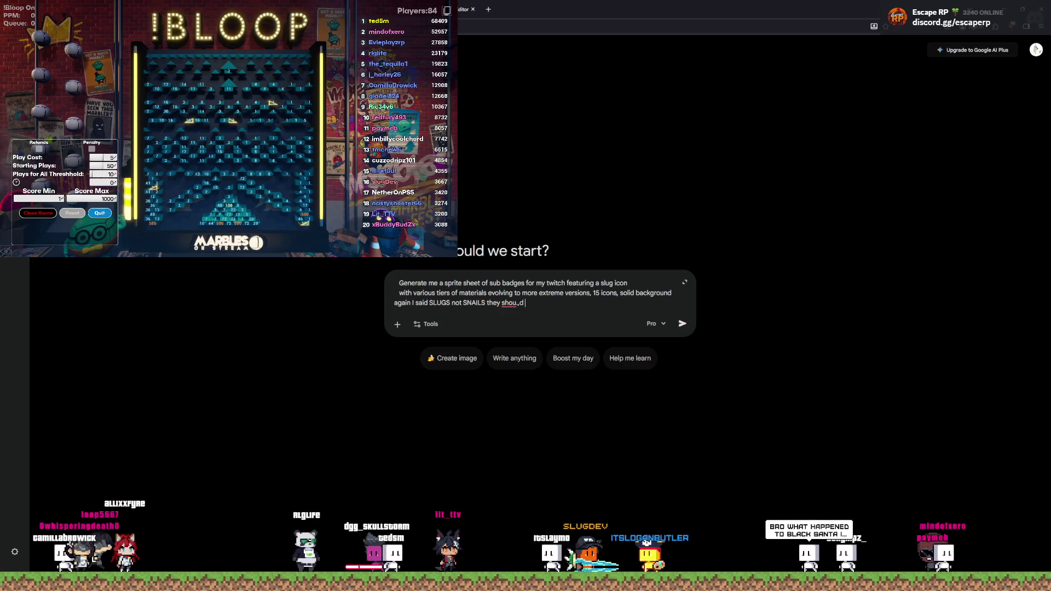
type("a shell")
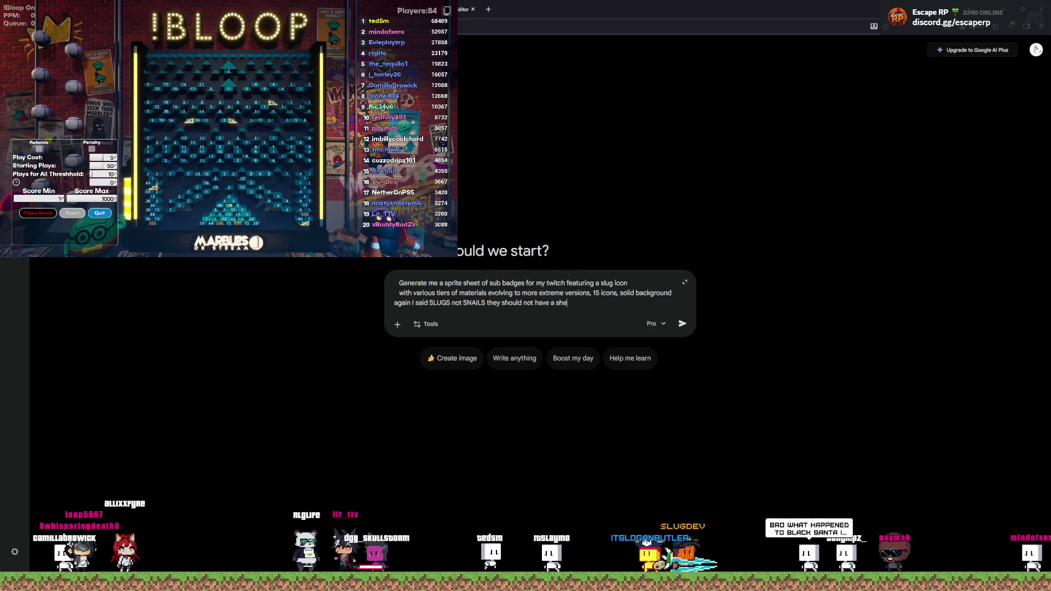
key("Return")
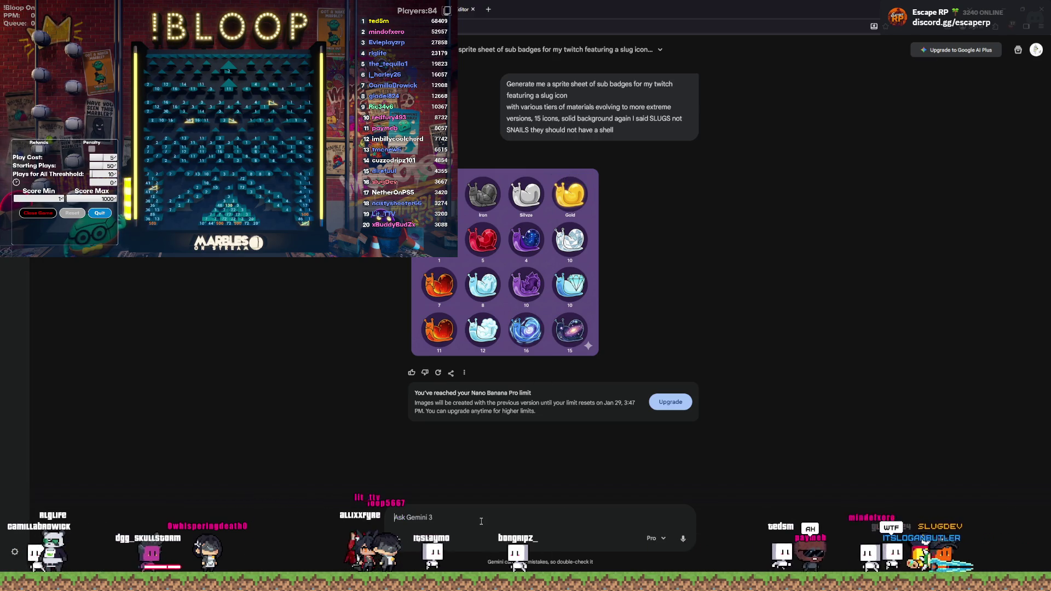
Step: Send 'Those have shells again slugs not snails' and view the newest purple snail sheet enlarged
type("Those ")
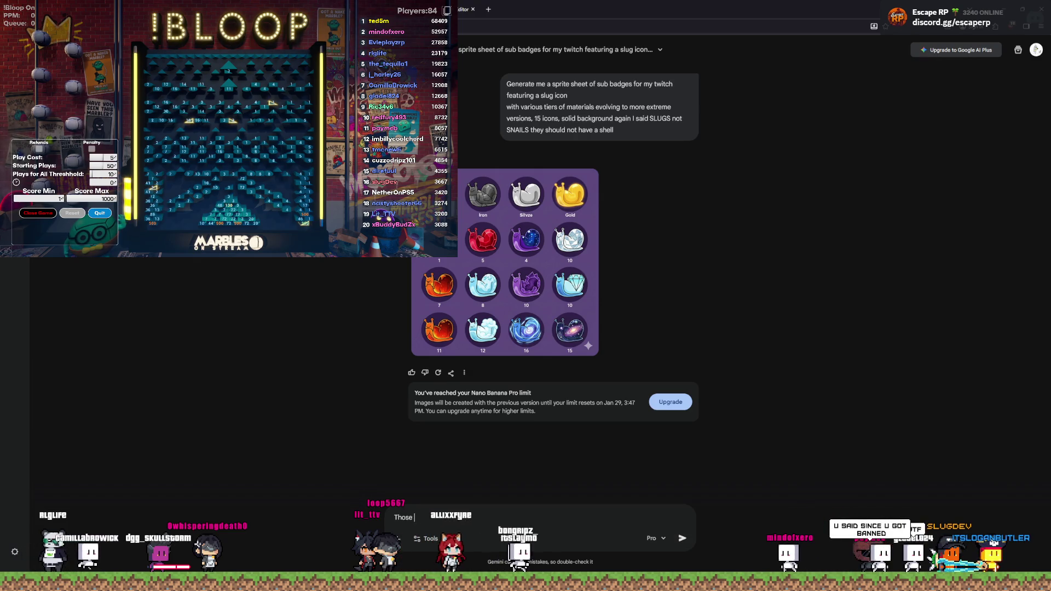
type("have shells again slugs not snails")
key("Return")
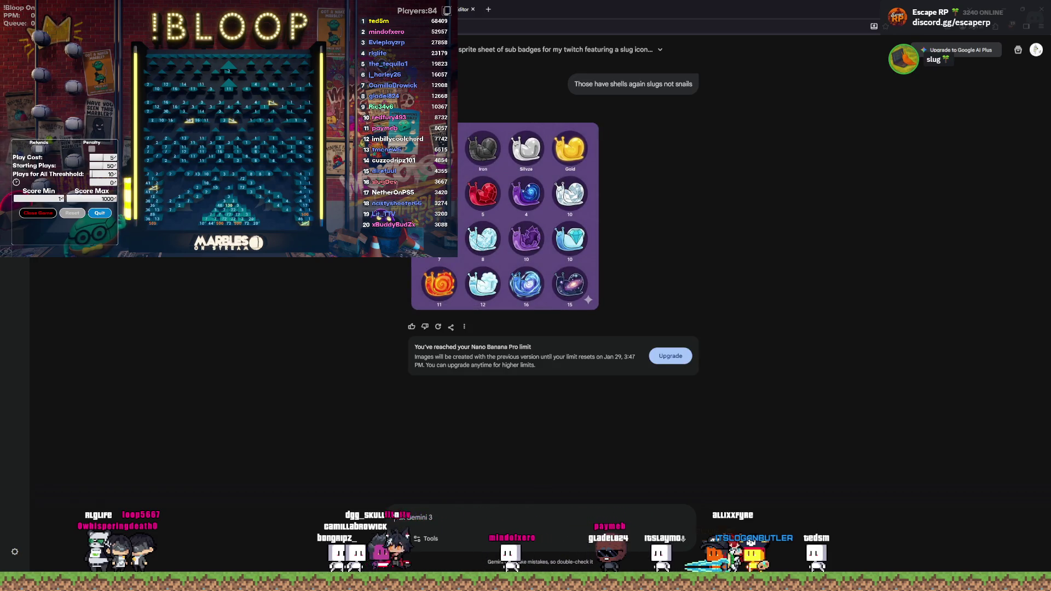
left_click(497, 284)
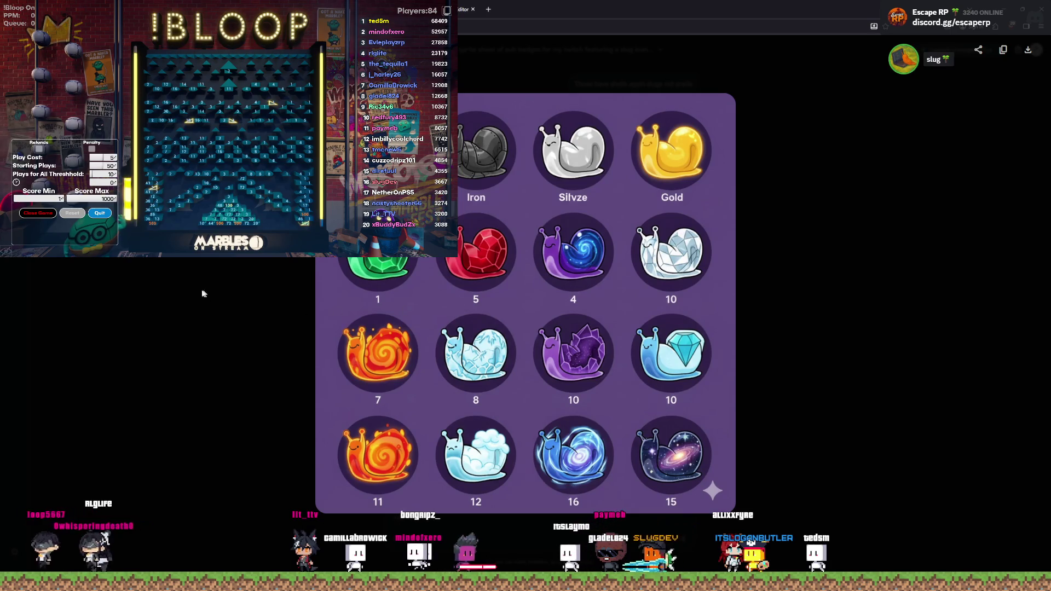
key("Escape")
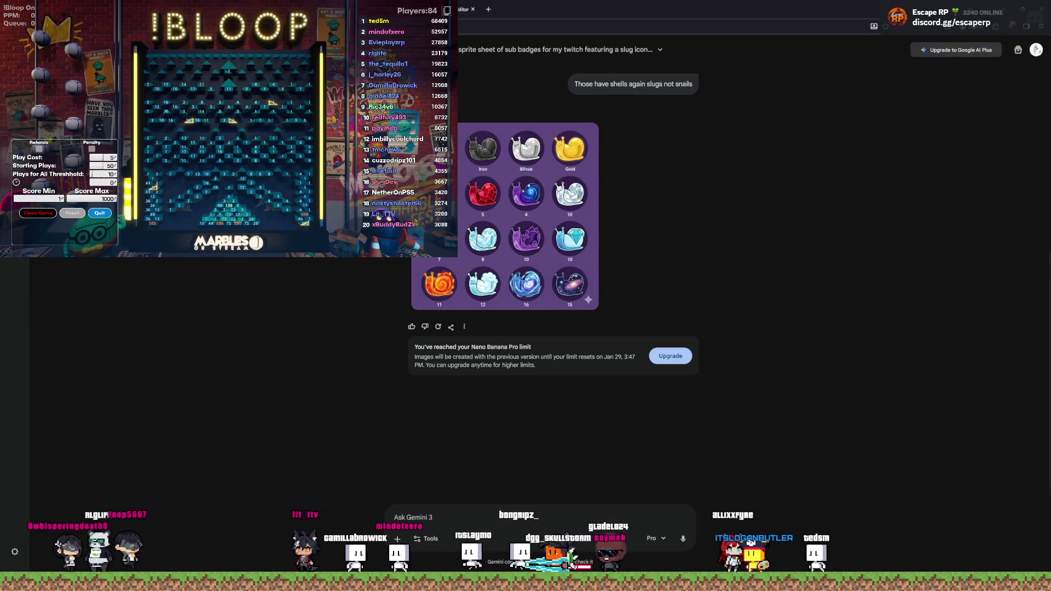
Step: Compare it with the earlier darker snail sheet, then return to Photopea's badge layers
left_click(516, 246)
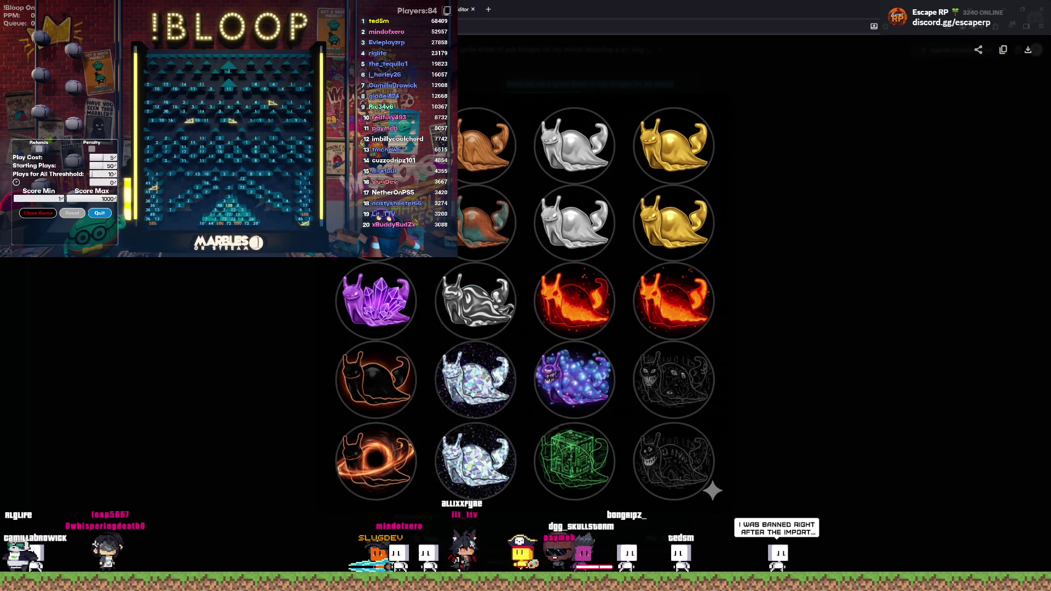
key("Escape")
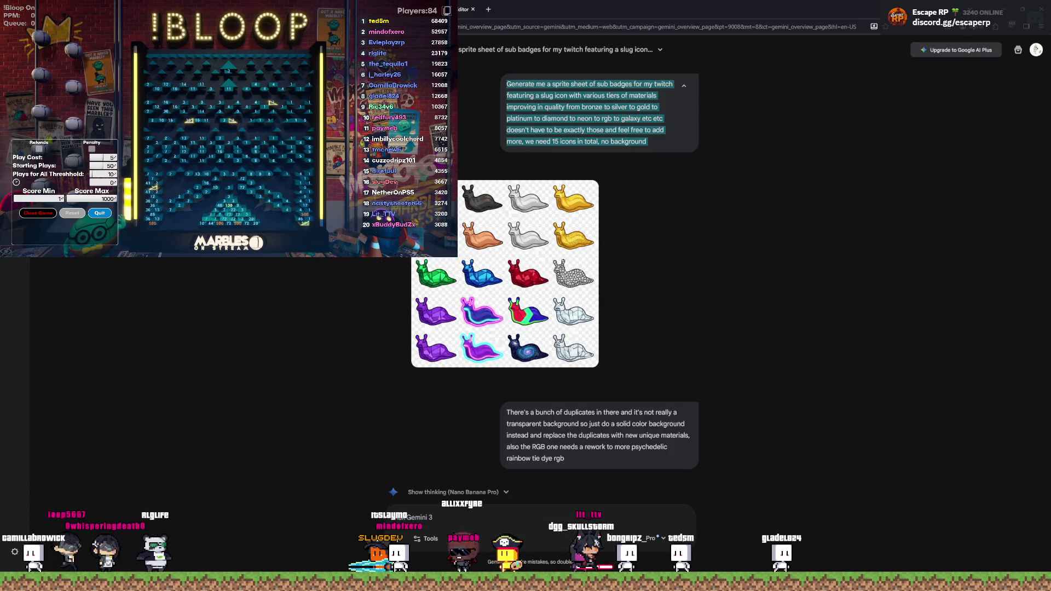
key("Escape")
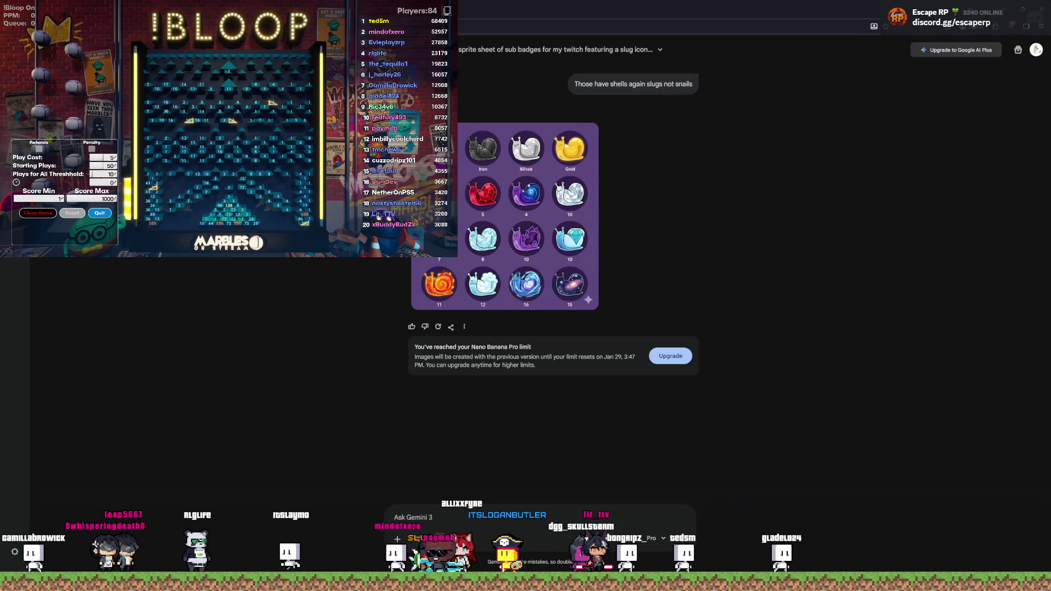
key("alt+Tab")
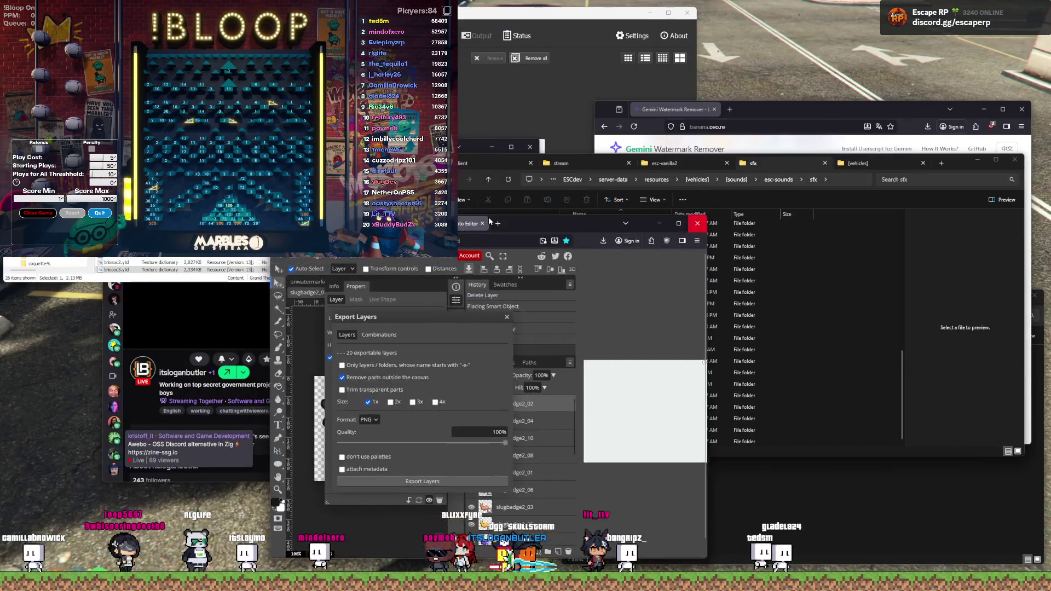
Step: Bring the Twitch stream page with its shared chat to the front on the desktop
left_click(496, 160)
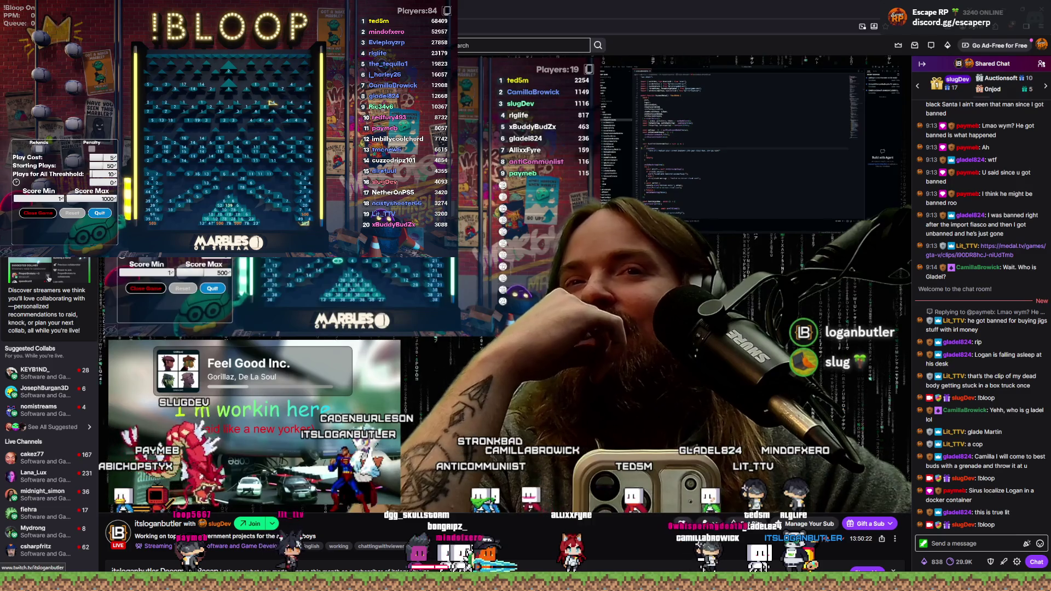
mouse_move(302, 280)
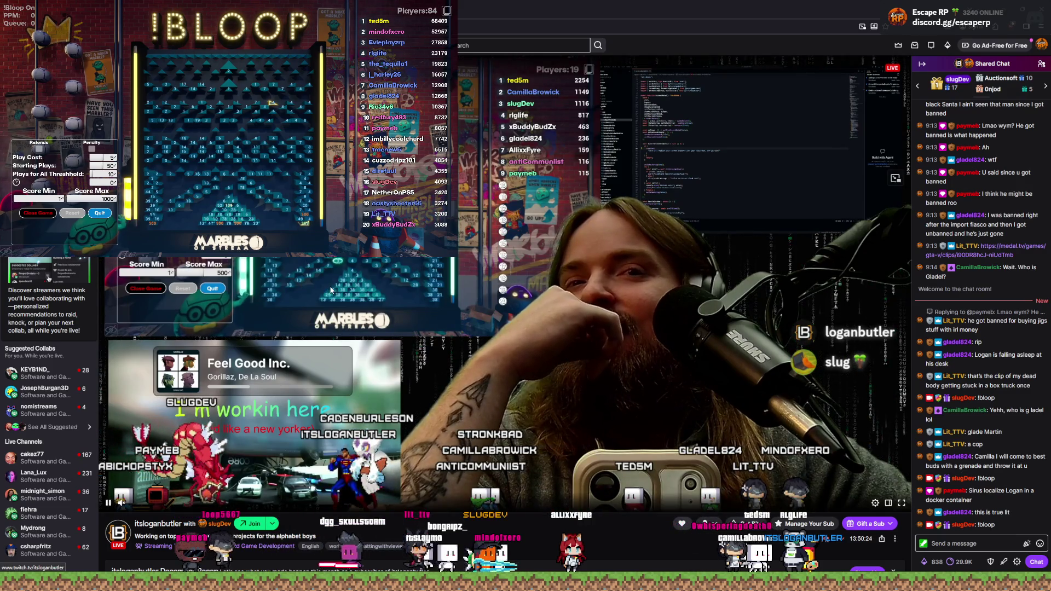
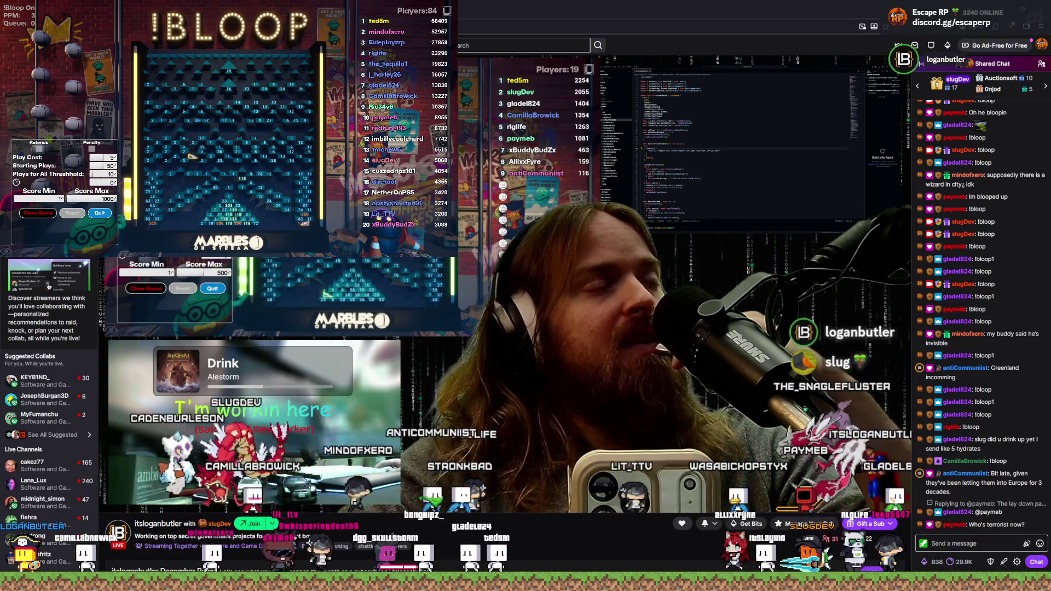
Step: Bring up the Windows Start menu with its pinned apps and recommended files
key("super")
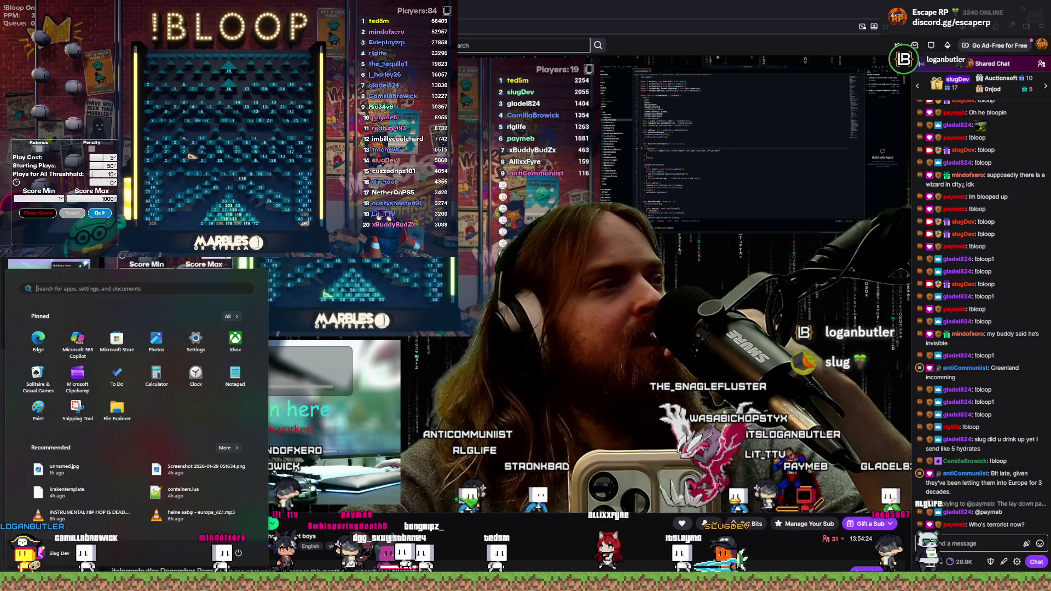
Step: Dismiss the Start menu to return to the Squad truck-driving video in the browser
key("Escape")
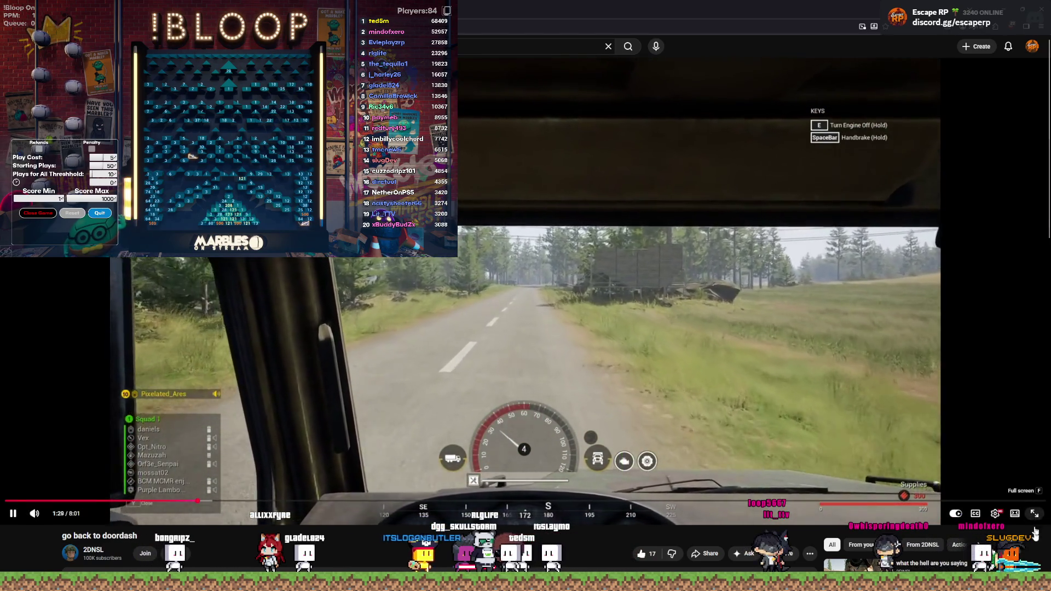
Step: Switch the Squad truck-driving video, at 1:29 of 8:01, to full screen
key("f")
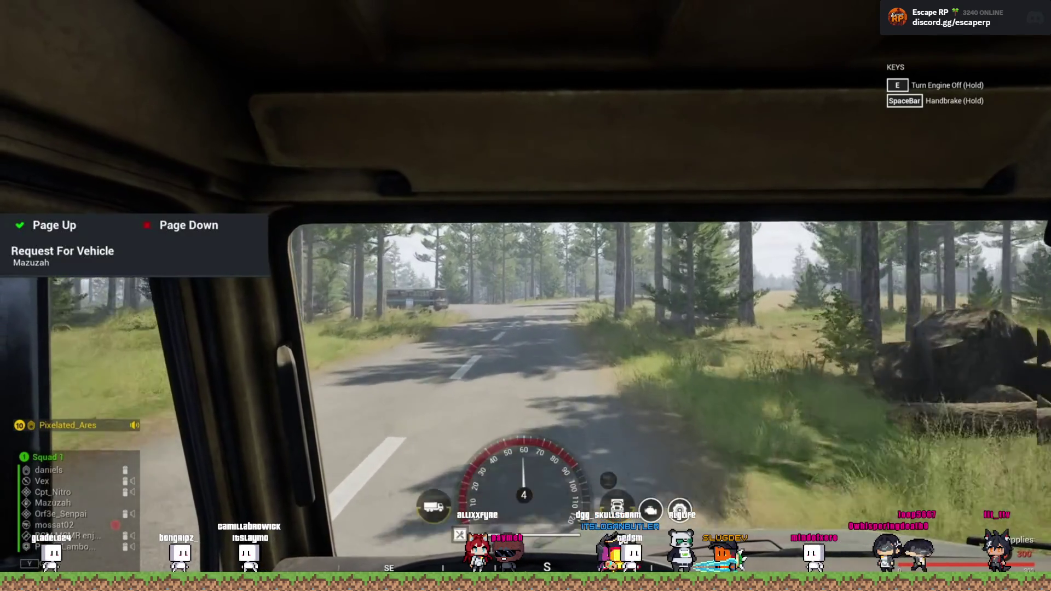
key("a")
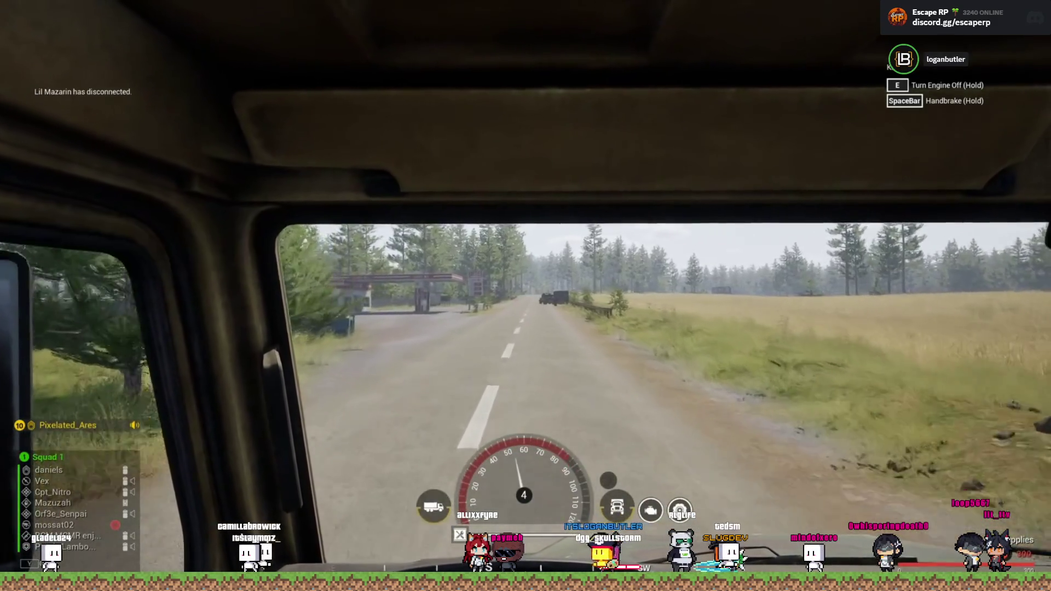
key("Caps_Lock")
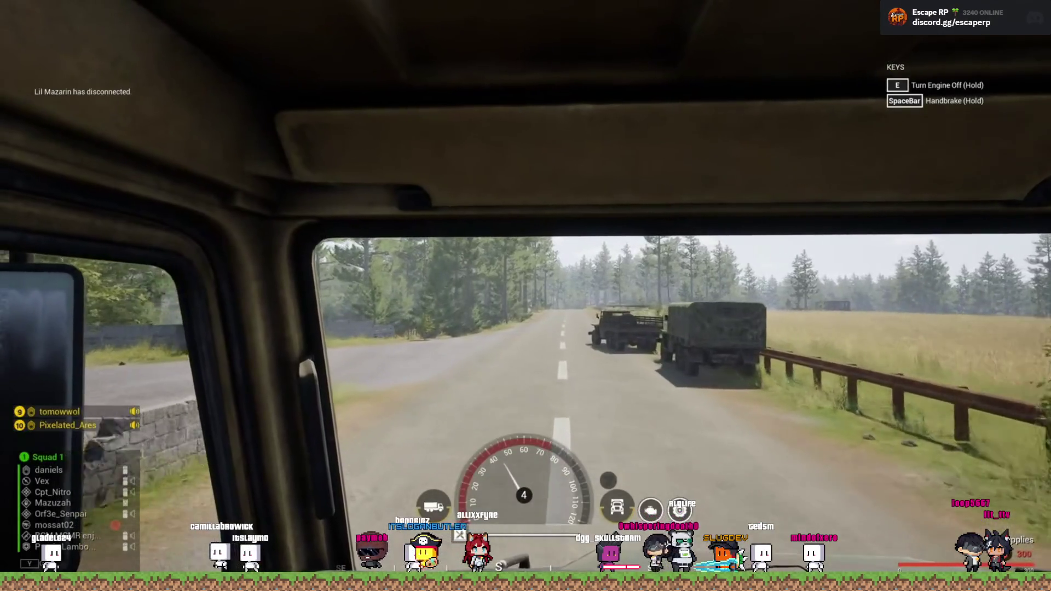
key("Caps_Lock")
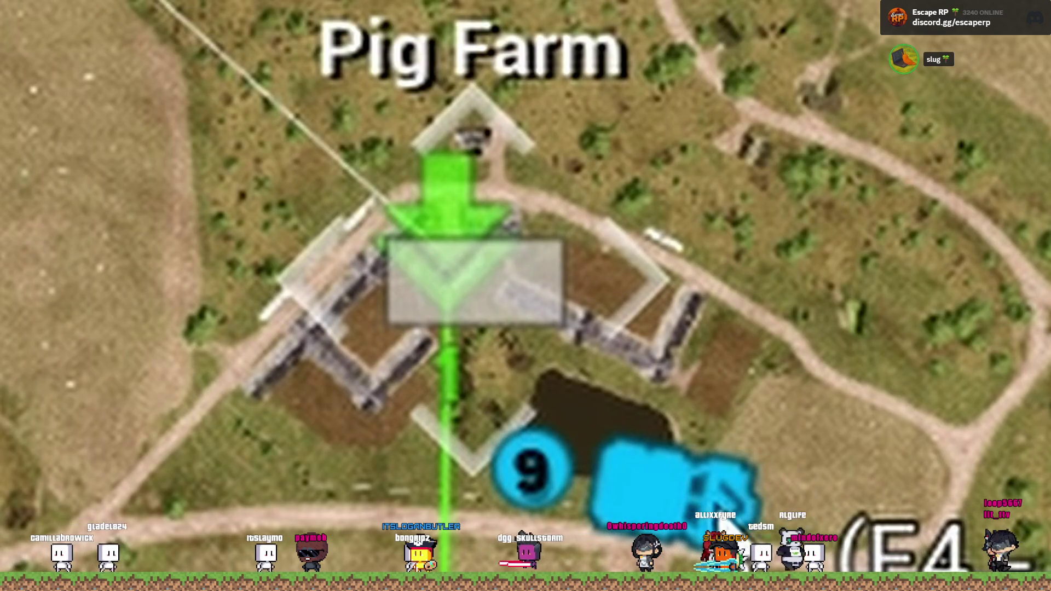
key("Caps_Lock")
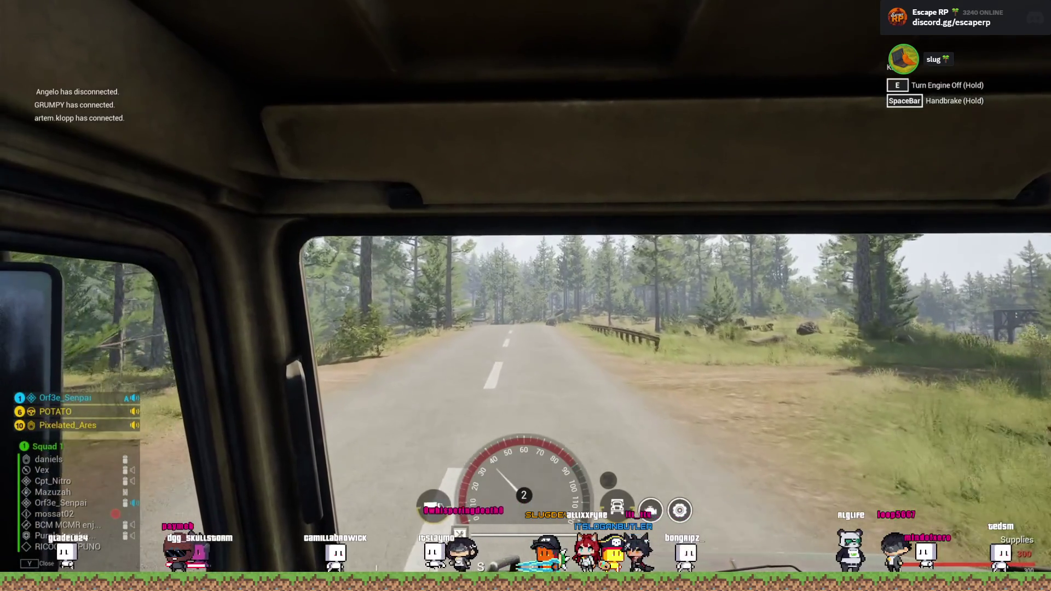
key("m")
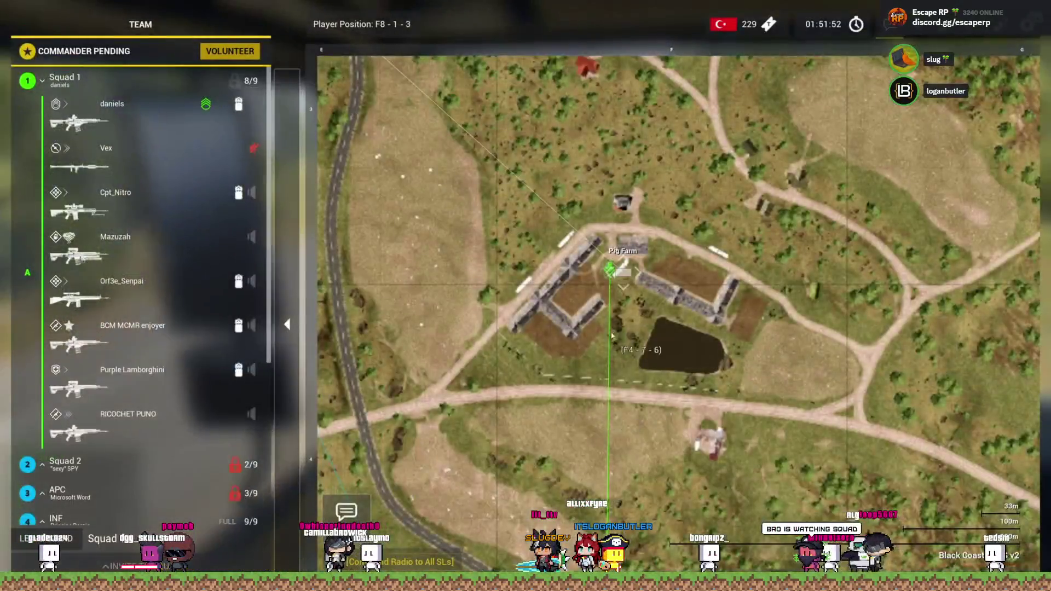
key("m")
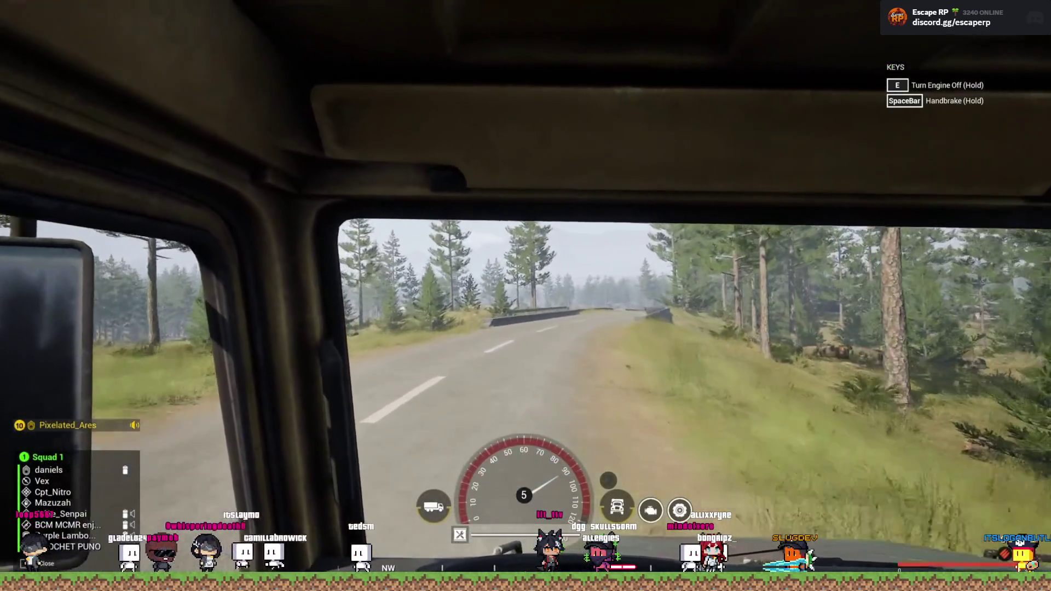
key("Caps_Lock")
scroll(702, 377, "up", 5)
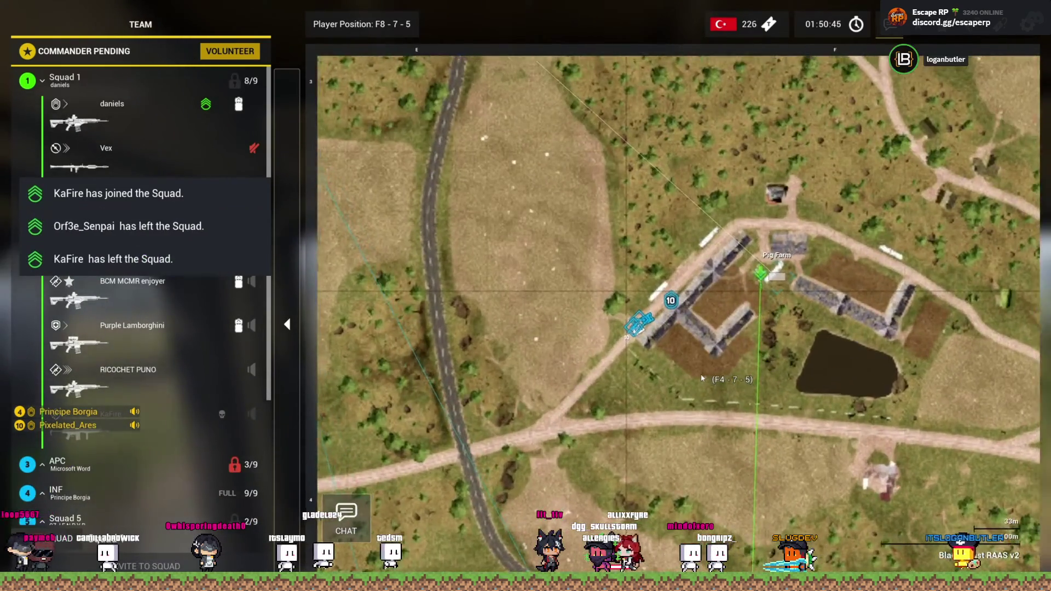
scroll(702, 378, "down", 5)
key("Caps_Lock")
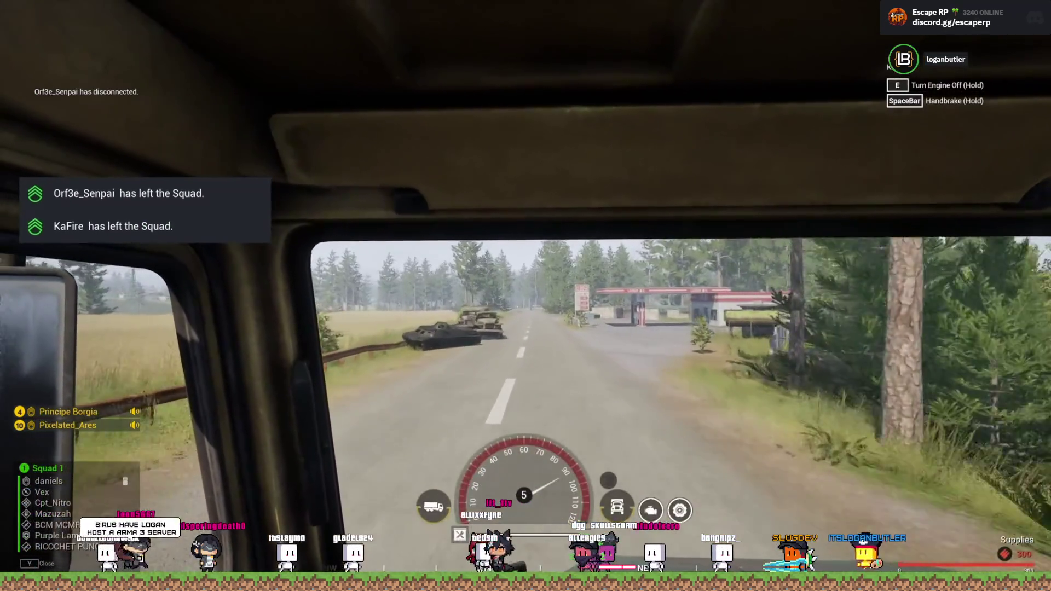